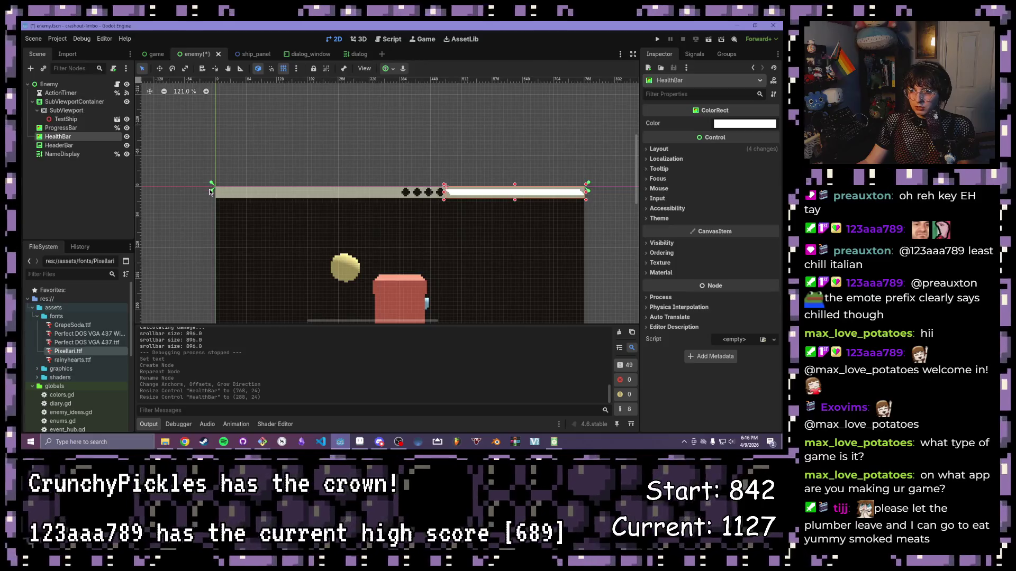
- Pan along the enemy panel and compare the HealthBar's extent with the HeaderBar
{"action": "left_click_drag", "start_coordinate": [483, 241], "coordinate": [341, 231]}
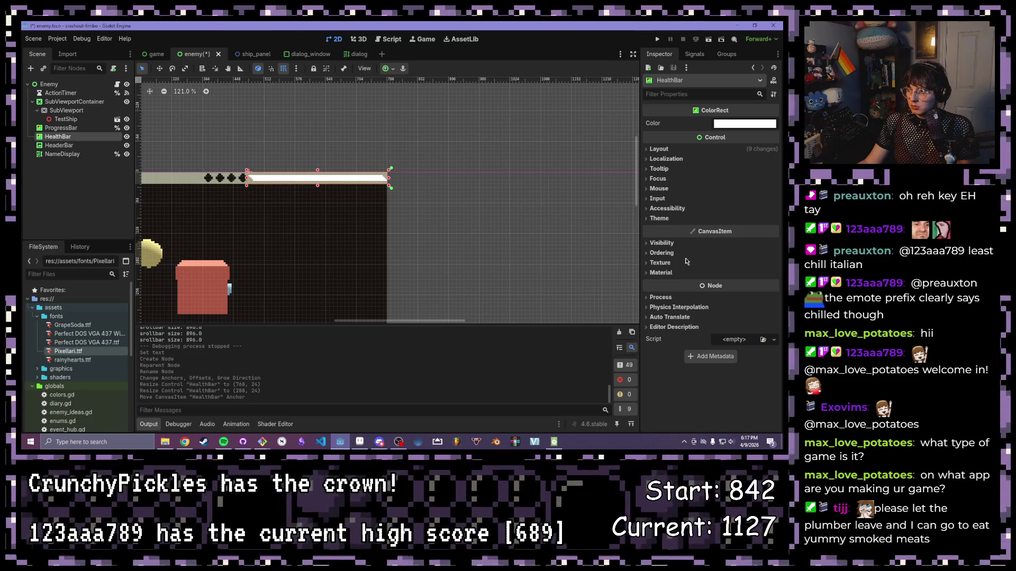
{"action": "left_click_drag", "start_coordinate": [347, 208], "coordinate": [452, 220]}
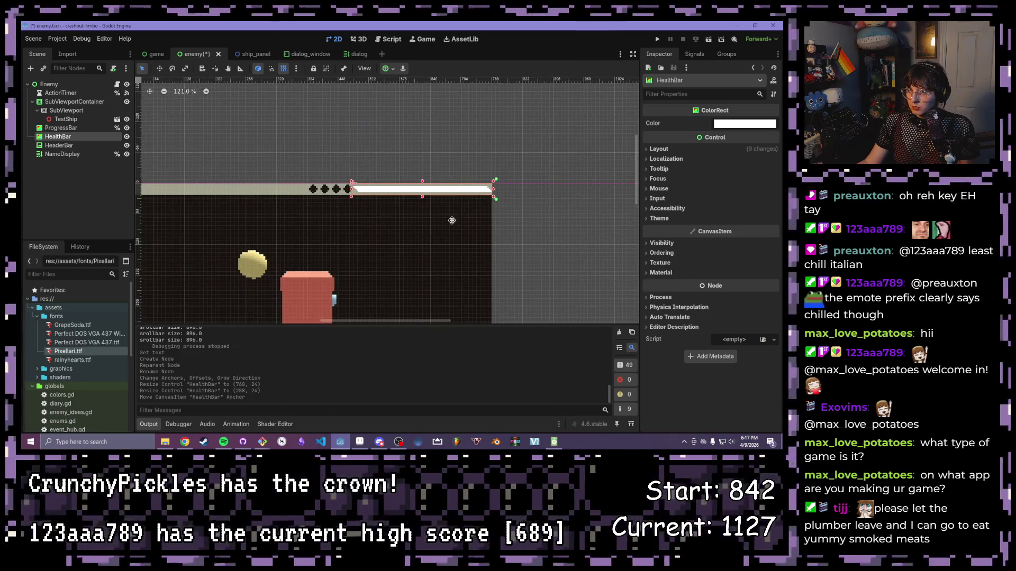
{"action": "left_click", "coordinate": [70, 145]}
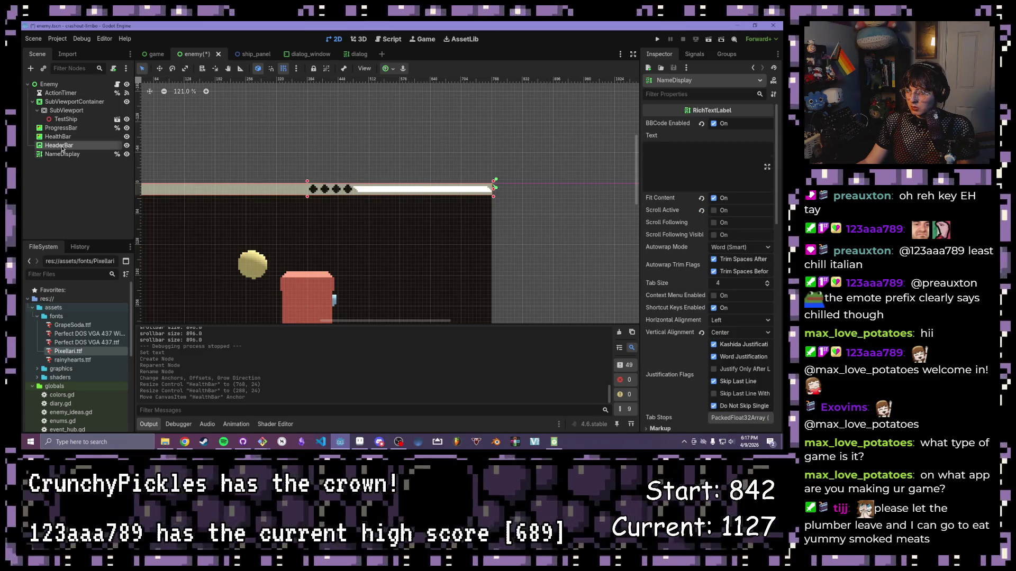
{"action": "left_click", "coordinate": [60, 138]}
{"action": "scroll", "coordinate": [251, 141], "scroll_direction": "down", "scroll_amount": 6}
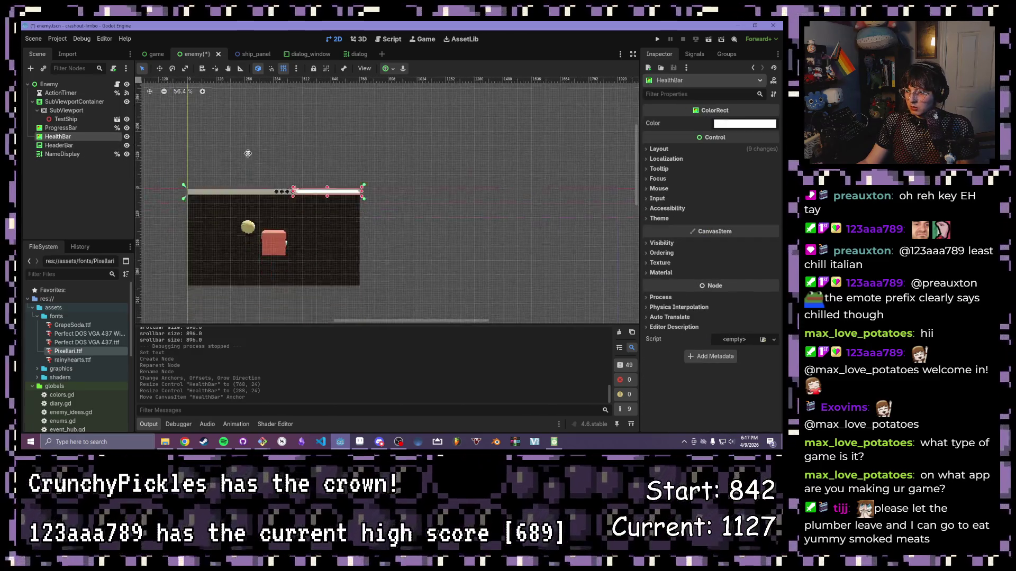
- Bring the ProgressBar into view, reselect HealthBar and zoom to check its alignment
{"action": "left_click", "coordinate": [60, 128]}
{"action": "mouse_move", "coordinate": [145, 182]}
{"action": "left_mouse_down"}
{"action": "mouse_move", "coordinate": [344, 190]}
{"action": "mouse_move", "coordinate": [329, 191]}
{"action": "left_mouse_up"}
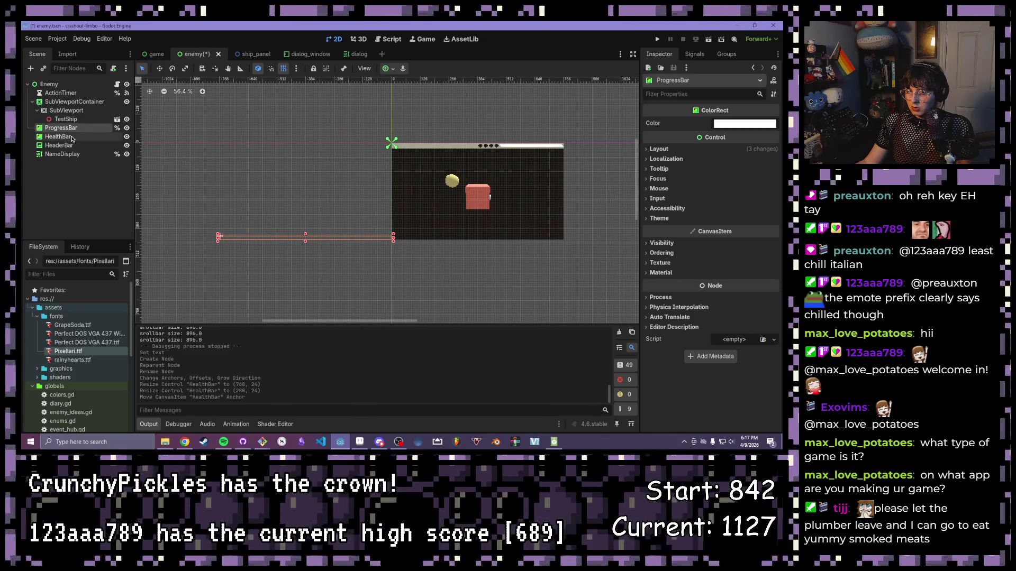
{"action": "left_click", "coordinate": [69, 137]}
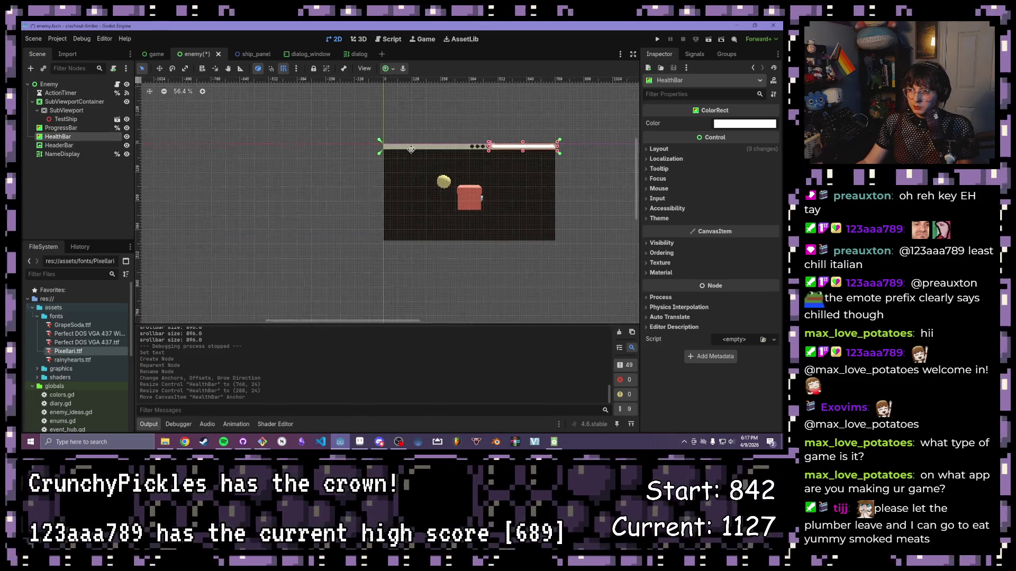
{"action": "scroll", "coordinate": [303, 197], "scroll_direction": "up", "scroll_amount": 5}
{"action": "scroll", "coordinate": [302, 198], "scroll_direction": "up", "scroll_amount": 8}
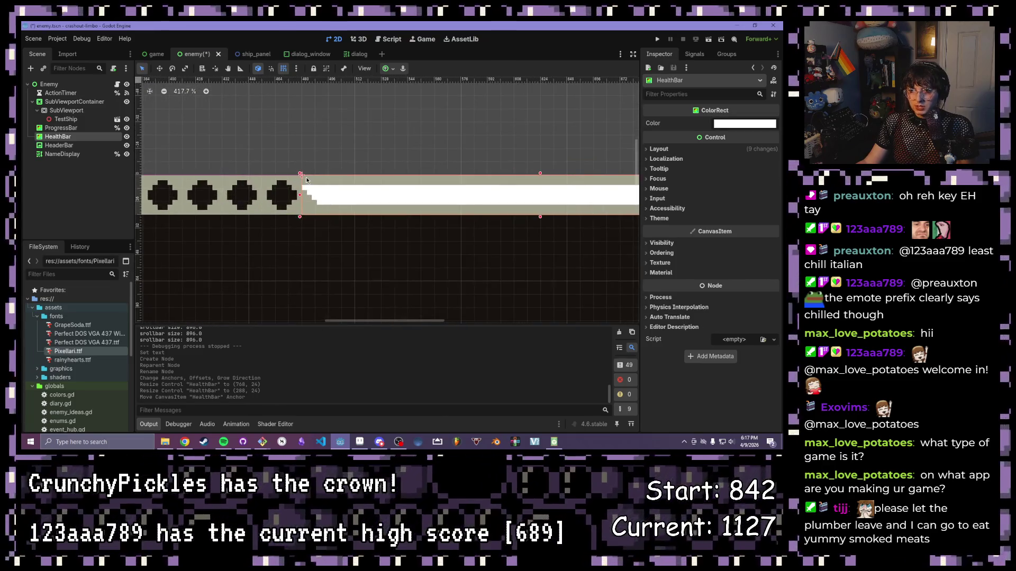
{"action": "scroll", "coordinate": [352, 173], "scroll_direction": "down", "scroll_amount": 5}
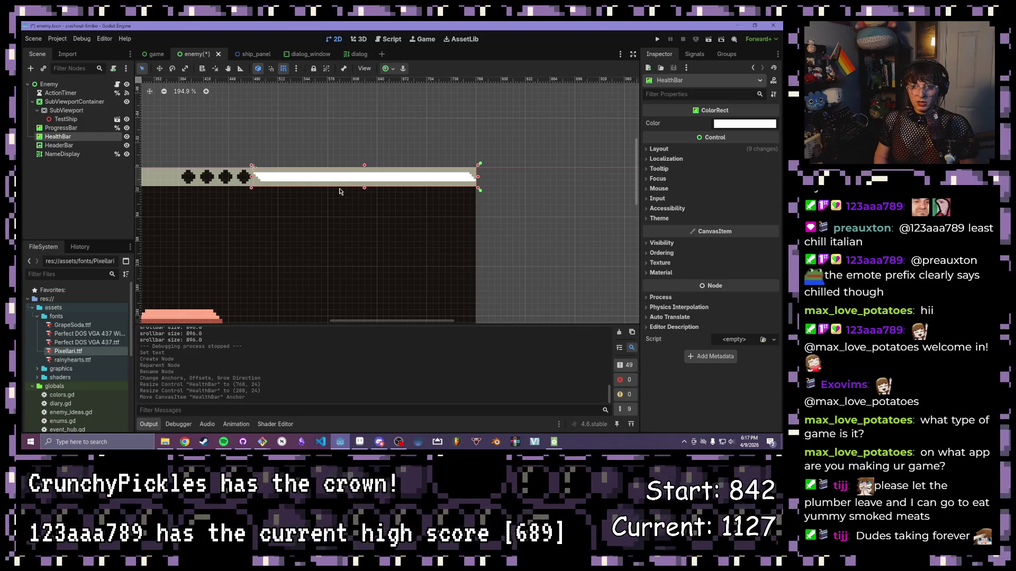
{"action": "right_click", "coordinate": [77, 138]}
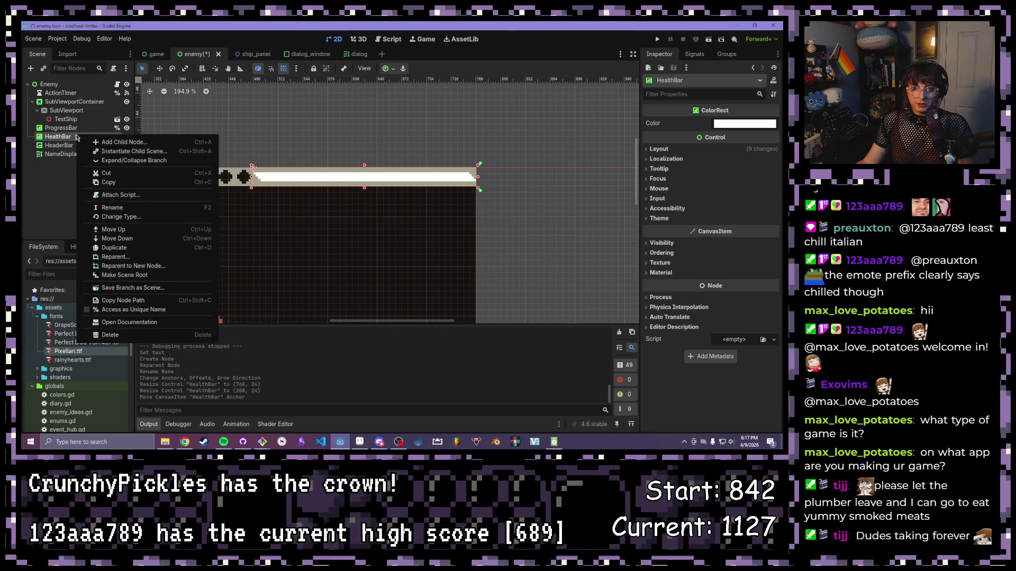
- Give HealthBar a scene-unique name via Access as Unique Name, keeping the name HealthBar
{"action": "left_click", "coordinate": [133, 309]}
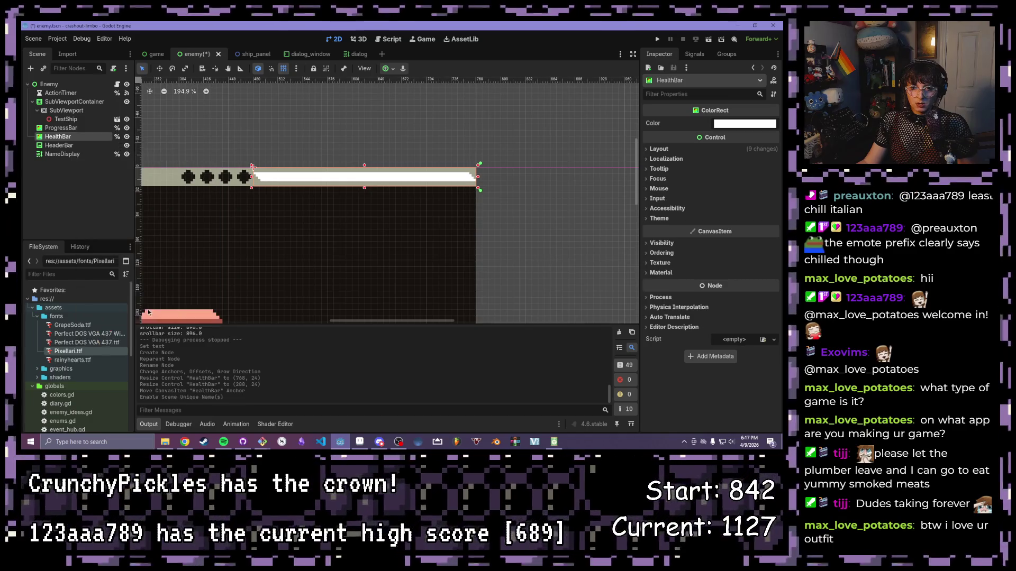
{"action": "double_click", "coordinate": [61, 139]}
{"action": "key", "text": "Return"}
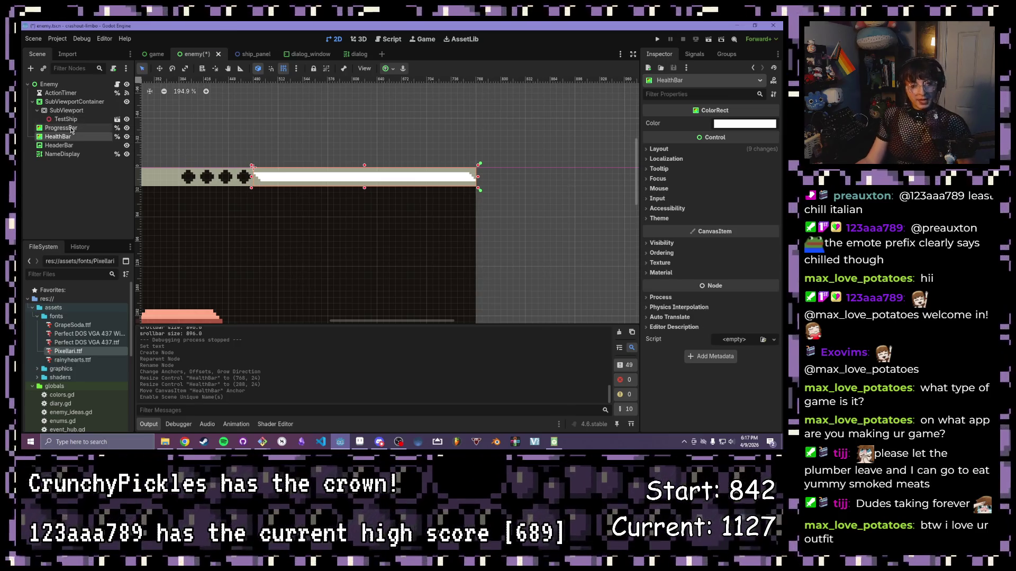
- Open the Enemy node's enemy.gd script
{"action": "left_click", "coordinate": [117, 84]}
{"action": "scroll", "coordinate": [367, 182], "scroll_direction": "down", "scroll_amount": 3}
{"action": "scroll", "coordinate": [367, 182], "scroll_direction": "up", "scroll_amount": 3}
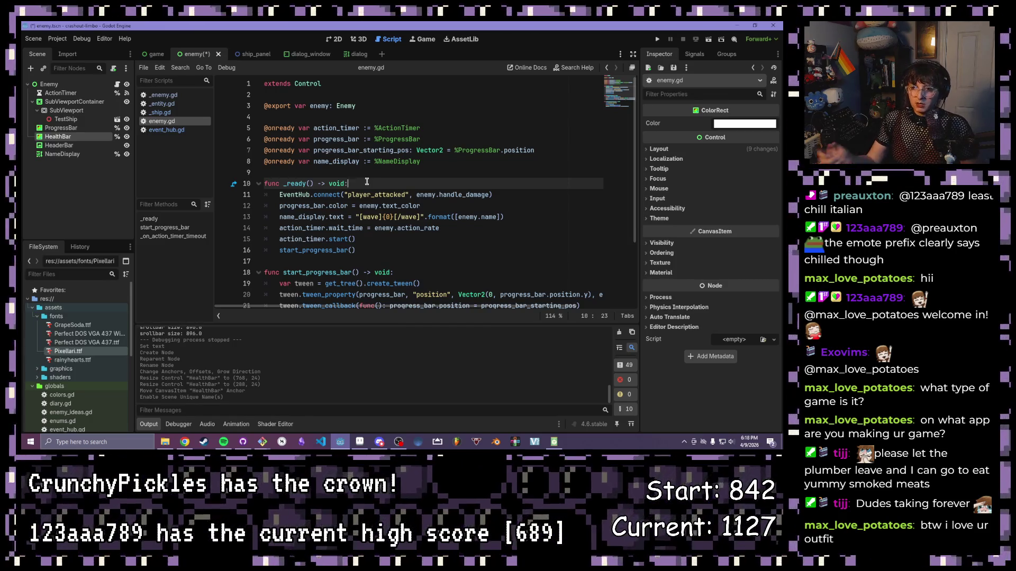
- Save the enemy scene and scroll through enemy.gd
{"action": "key", "text": "ctrl+s"}
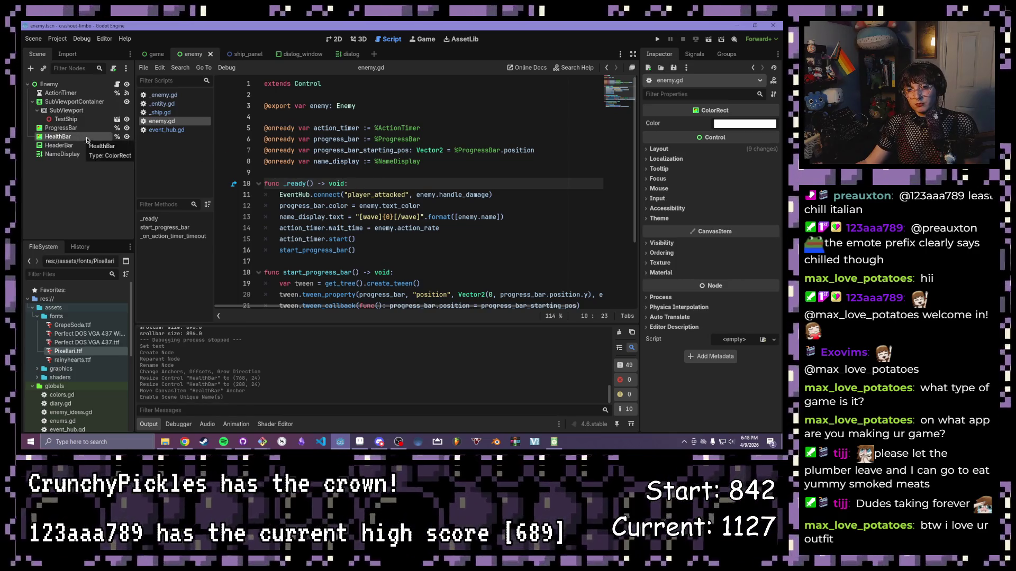
{"action": "scroll", "coordinate": [400, 187], "scroll_direction": "down", "scroll_amount": 3}
{"action": "scroll", "coordinate": [400, 187], "scroll_direction": "up", "scroll_amount": 1}
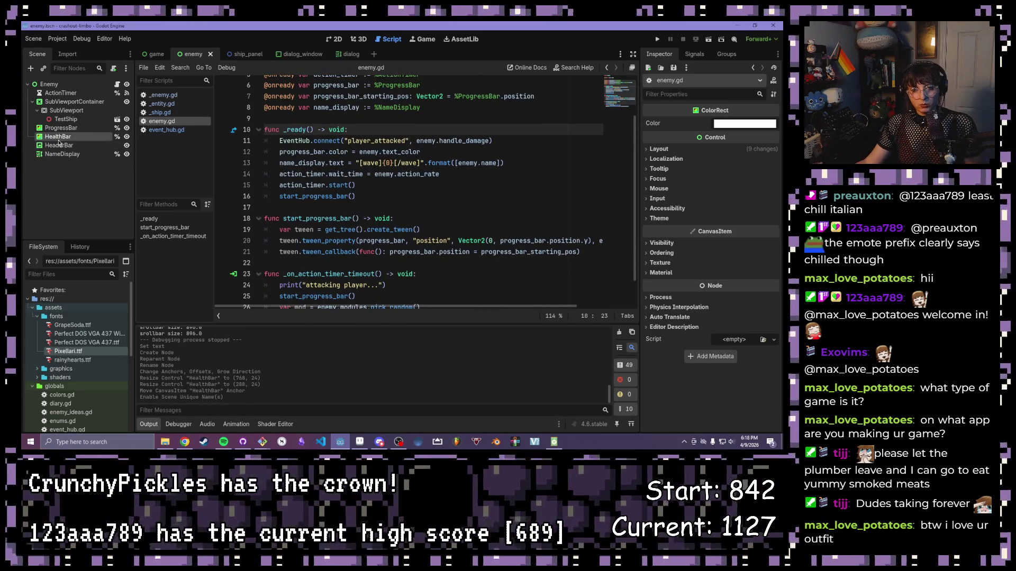
{"action": "scroll", "coordinate": [404, 196], "scroll_direction": "up", "scroll_amount": 2}
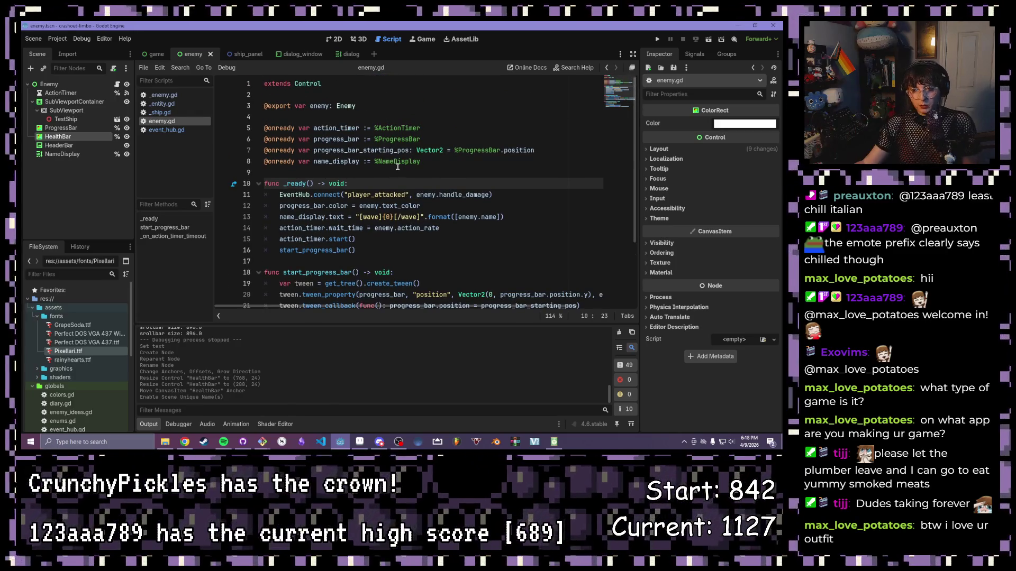
{"action": "scroll", "coordinate": [397, 180], "scroll_direction": "down", "scroll_amount": 3}
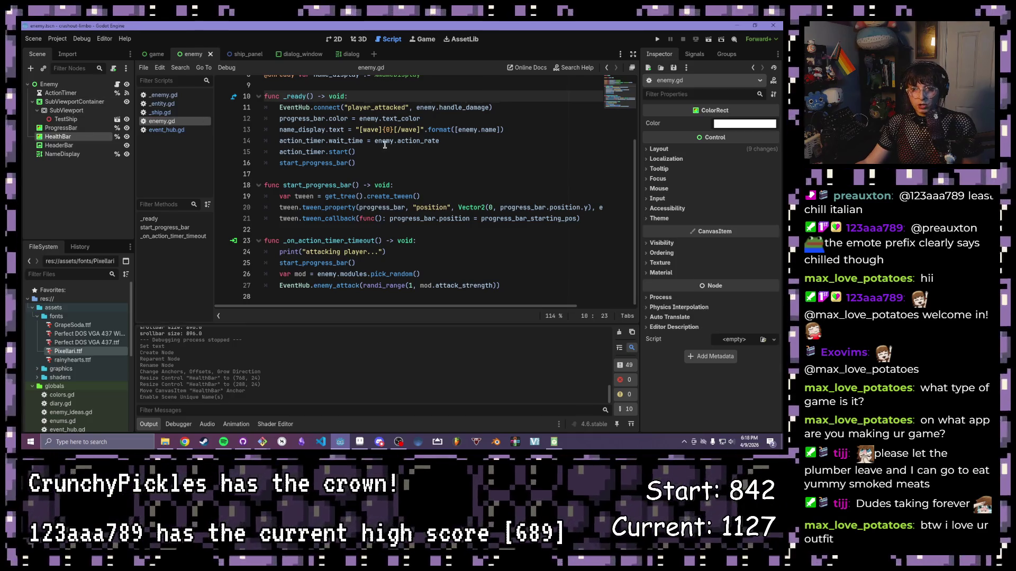
{"action": "scroll", "coordinate": [440, 143], "scroll_direction": "up", "scroll_amount": 3}
{"action": "left_click", "coordinate": [445, 162]}
{"action": "key", "text": "Return"}
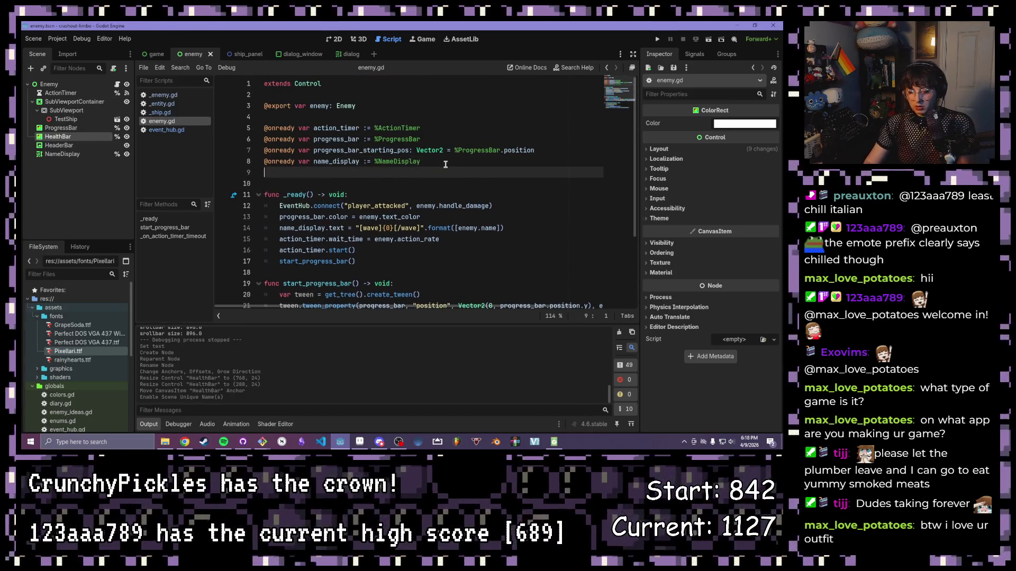
{"action": "type", "text": "@on"}
{"action": "key", "text": "Return"}
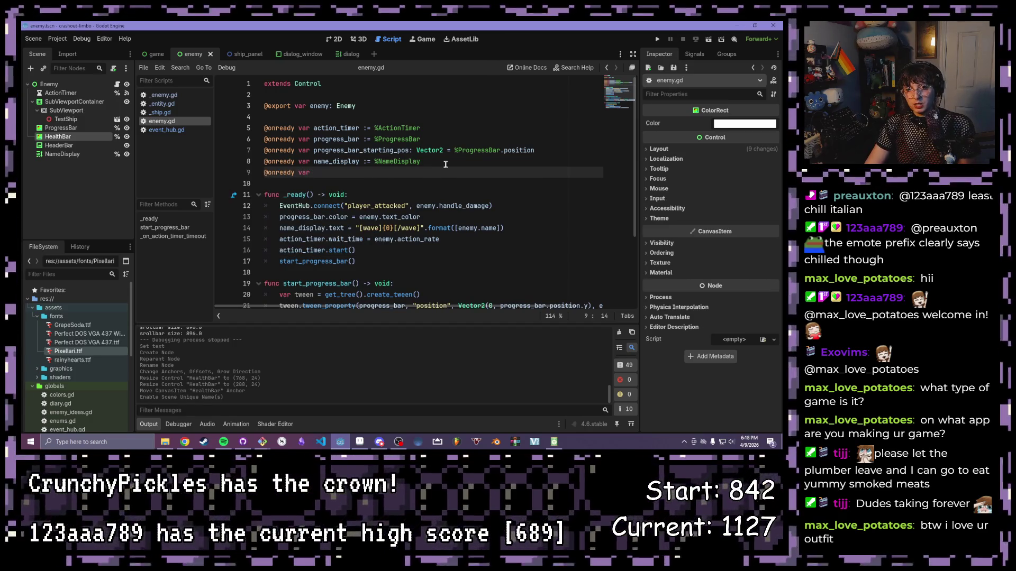
{"action": "type", "text": "H"}
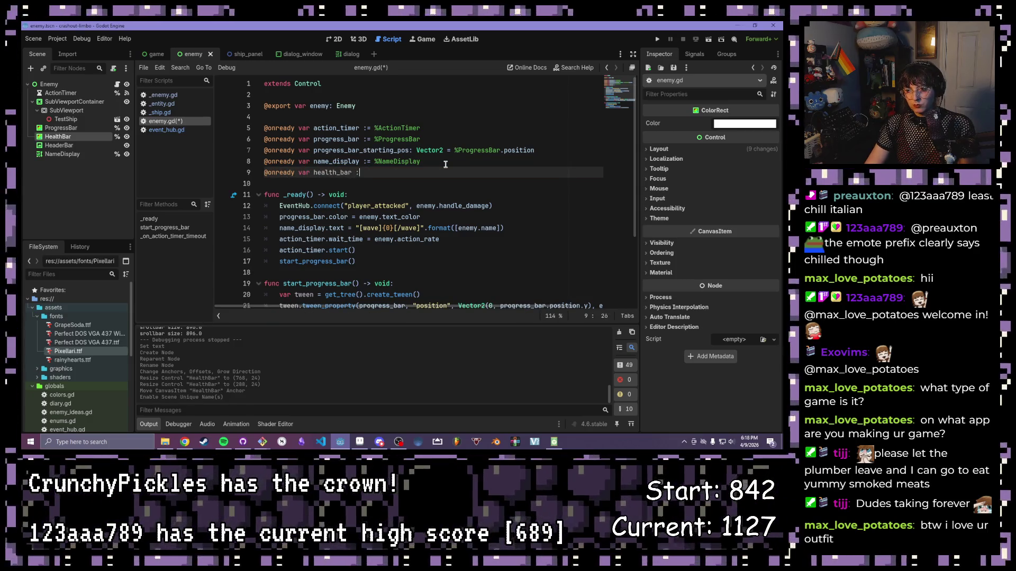
{"action": "type", "text": "= %H"}
{"action": "key", "text": "Return"}
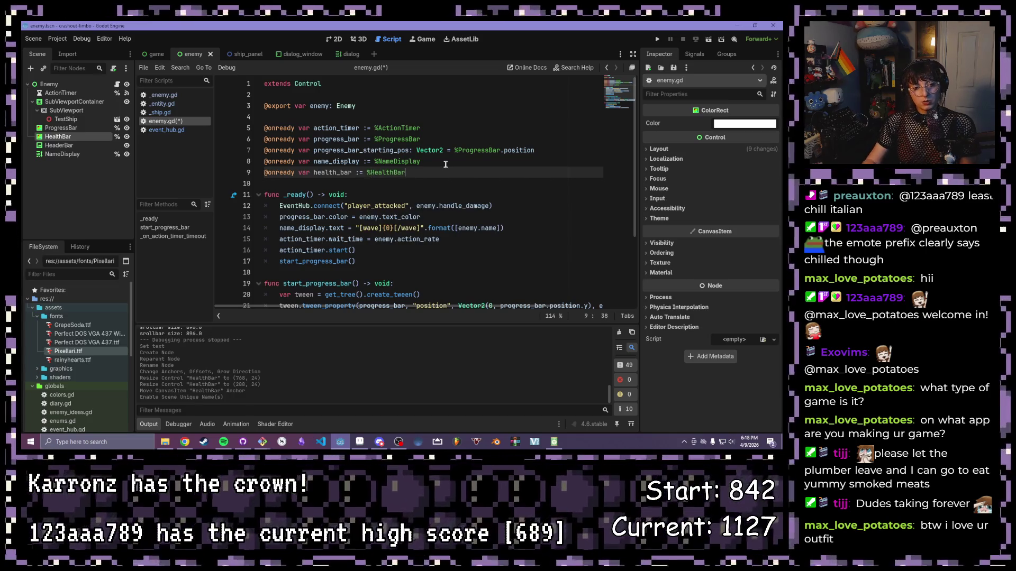
{"action": "scroll", "coordinate": [444, 164], "scroll_direction": "down", "scroll_amount": 2}
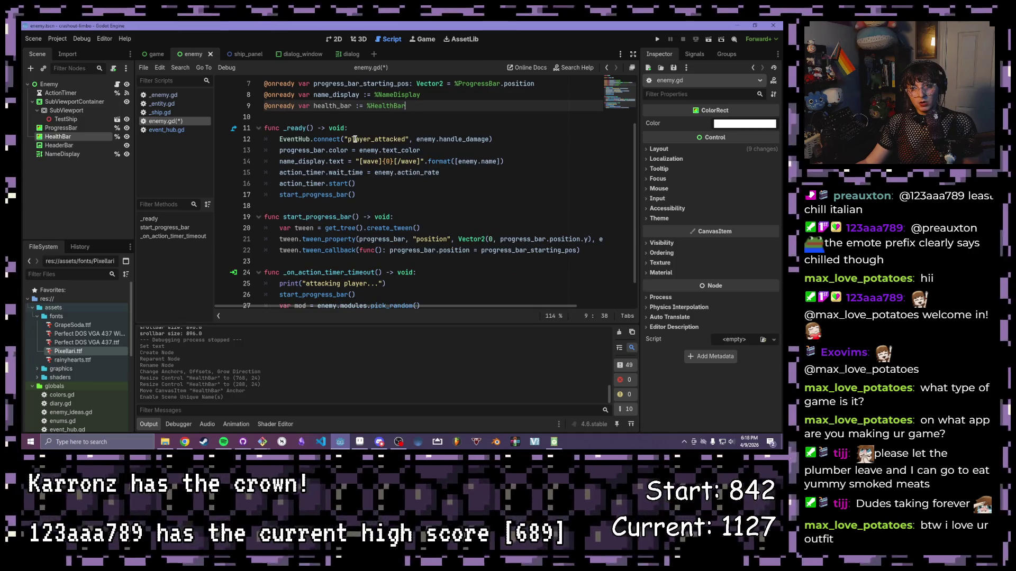
{"action": "scroll", "coordinate": [364, 141], "scroll_direction": "up", "scroll_amount": 1}
{"action": "left_click_drag", "start_coordinate": [535, 116], "coordinate": [256, 111]}
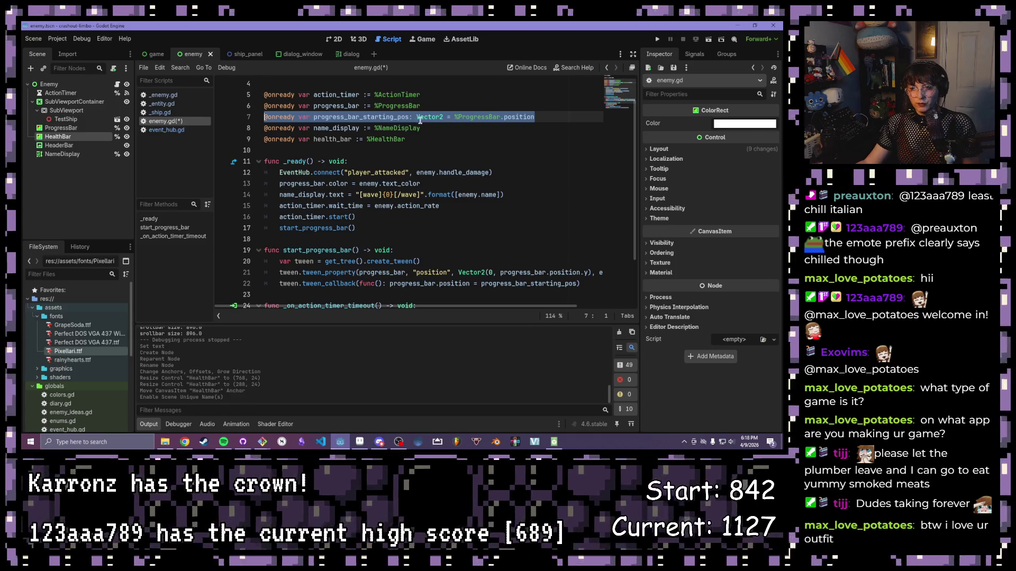
{"action": "left_click", "coordinate": [447, 129]}
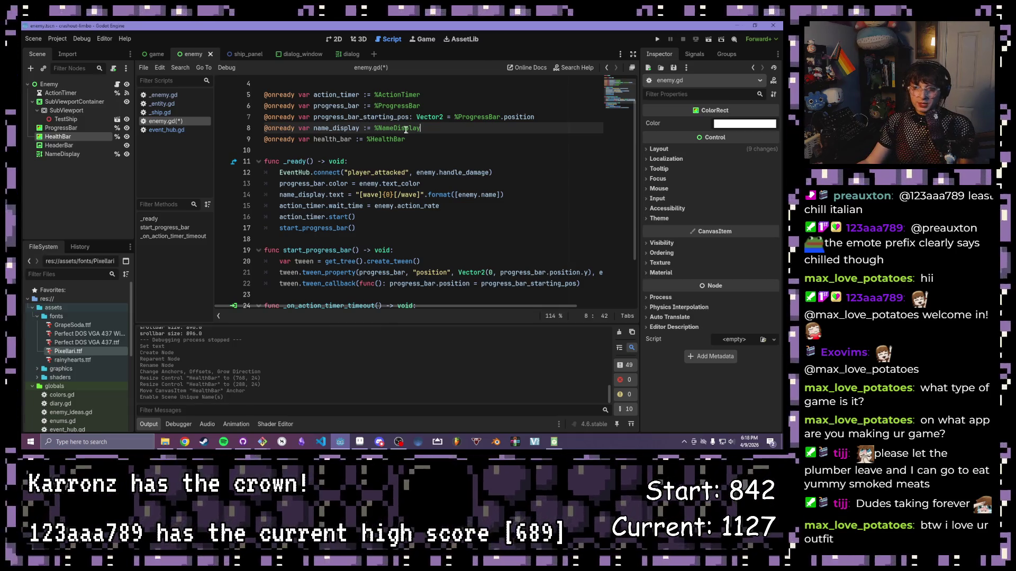
- Save the enemy.gd script
{"action": "left_click", "coordinate": [432, 142]}
{"action": "key", "text": "ctrl+s"}
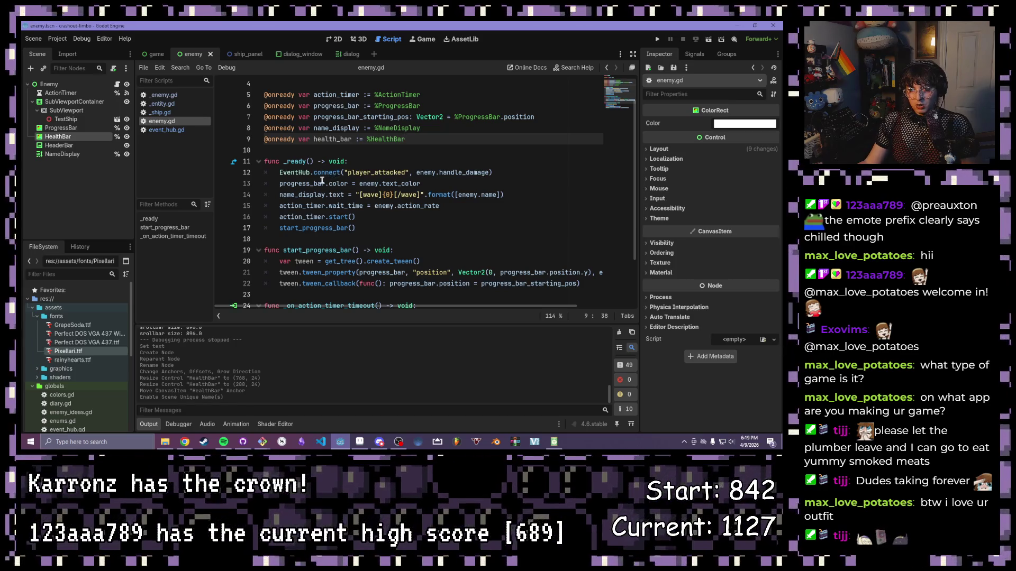
{"action": "left_click", "coordinate": [423, 201]}
- In _ready, add 'health_bar.color = enemy.text_color' below the progress_bar colour line
{"action": "left_click", "coordinate": [461, 185]}
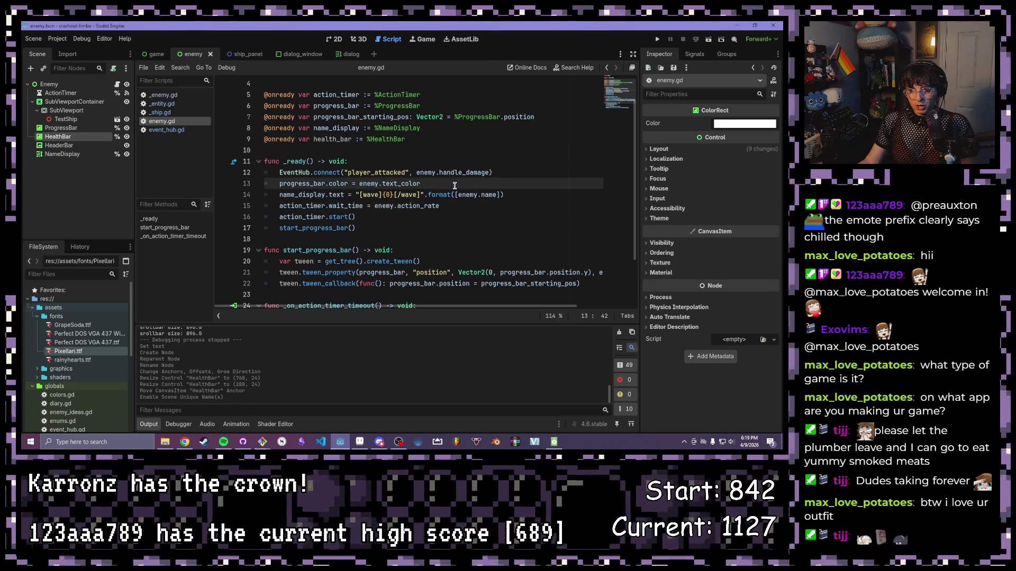
{"action": "key", "text": "Return"}
{"action": "type", "text": "al"}
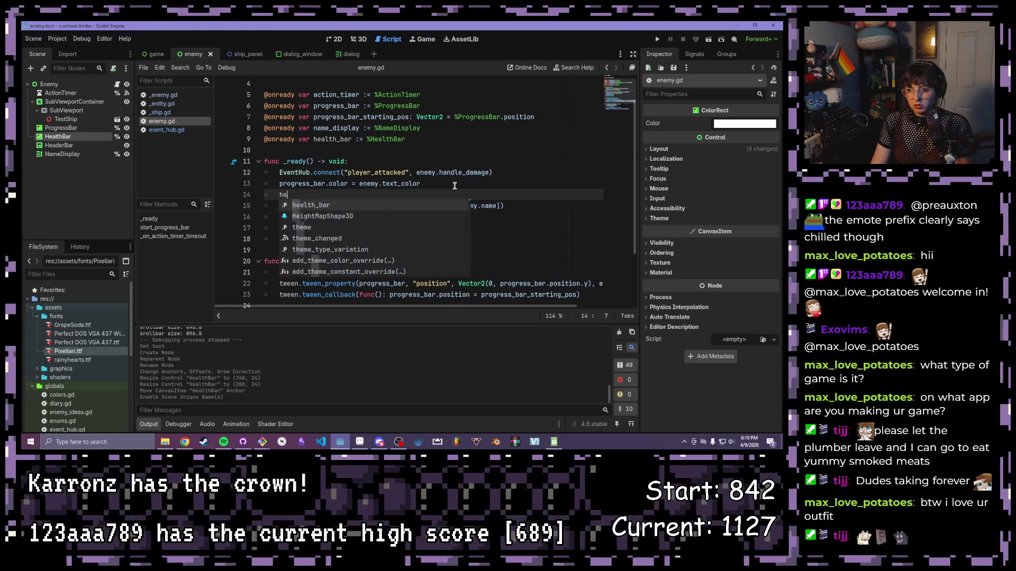
{"action": "key", "text": "Return"}
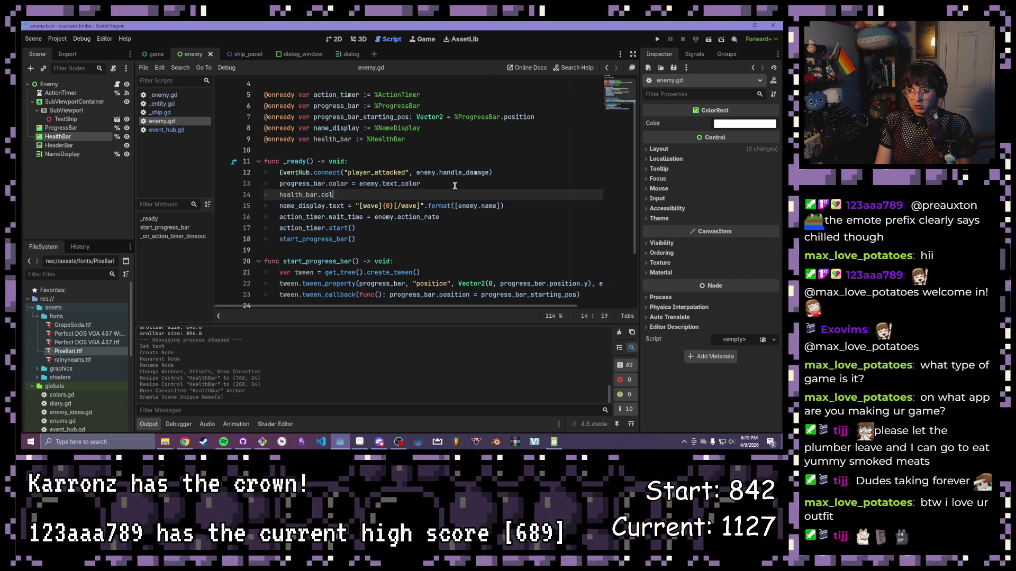
{"action": "type", "text": "or = "}
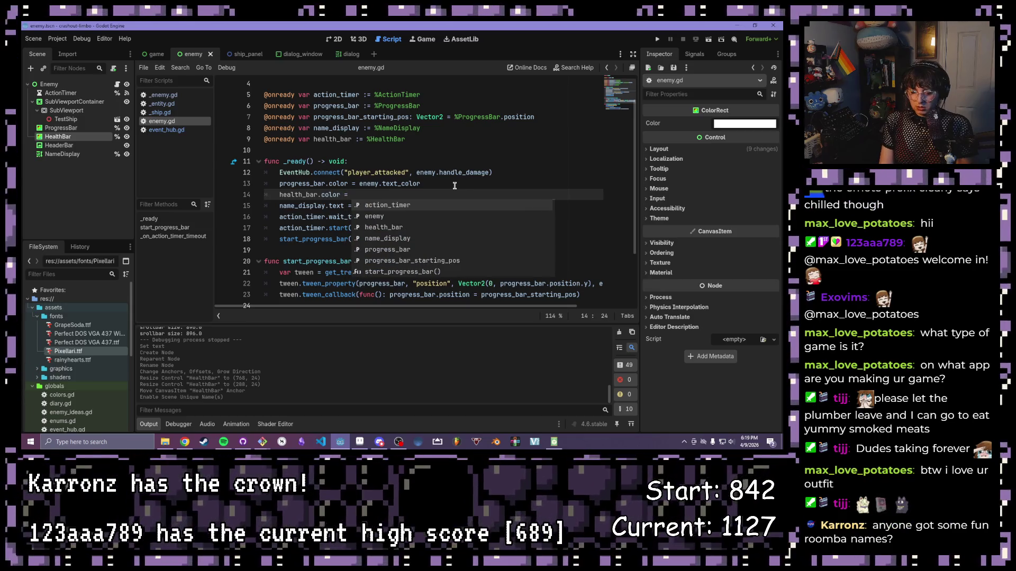
{"action": "type", "text": "enemy.te"}
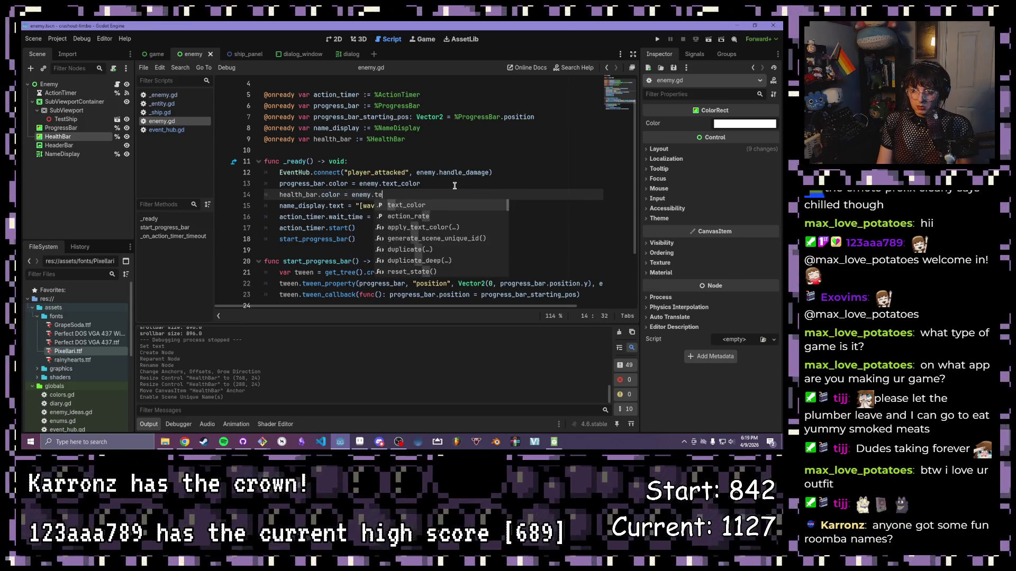
{"action": "type", "text": "xt_color"}
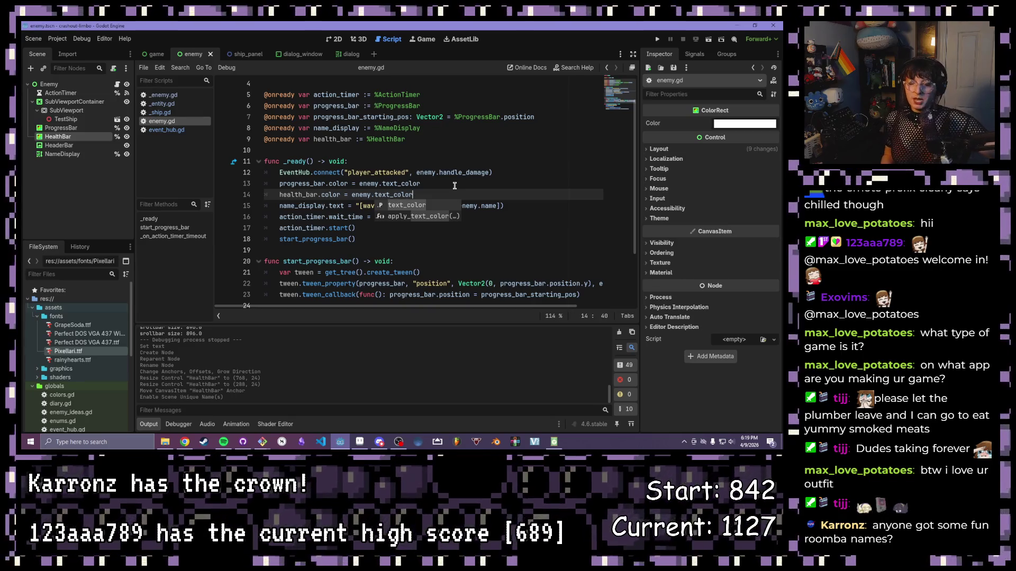
{"action": "left_click", "coordinate": [454, 184]}
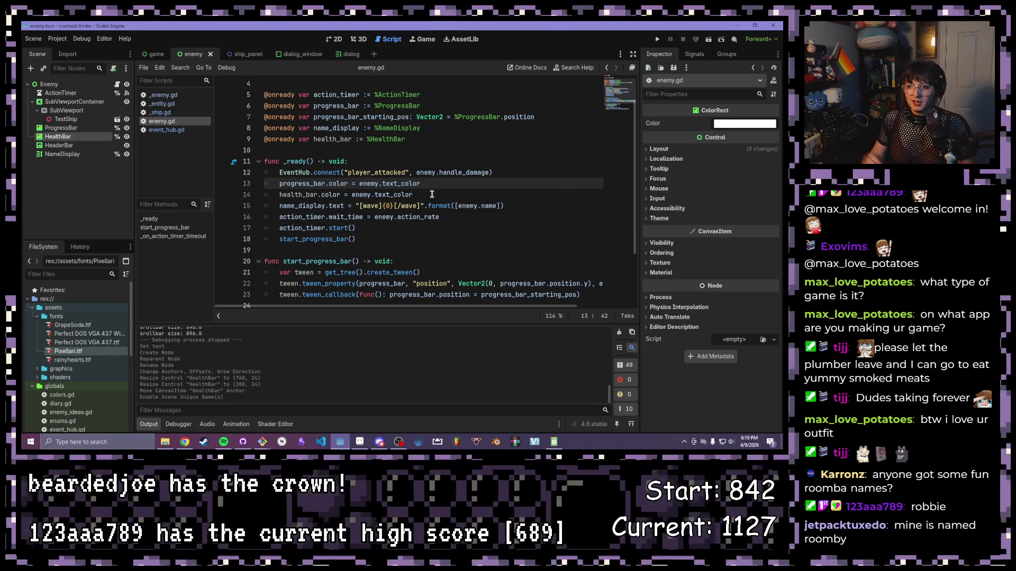
{"action": "left_click", "coordinate": [430, 194]}
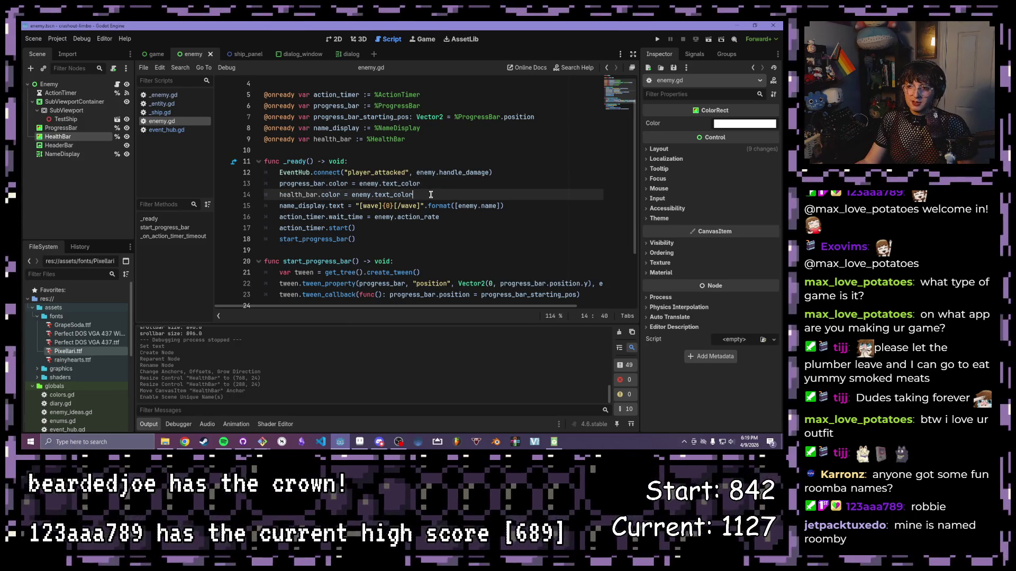
{"action": "left_click", "coordinate": [359, 228]}
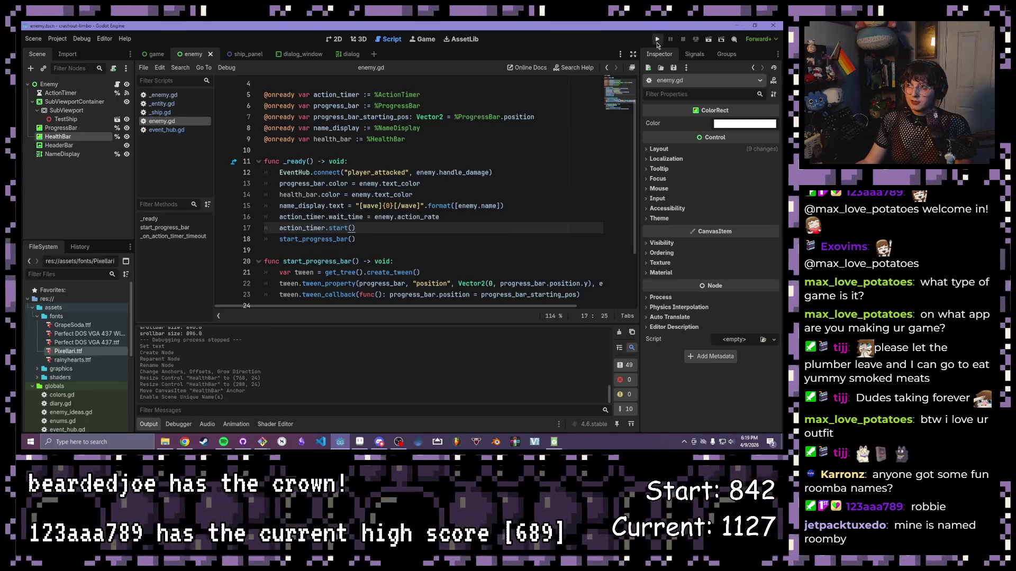
{"action": "left_click", "coordinate": [658, 43]}
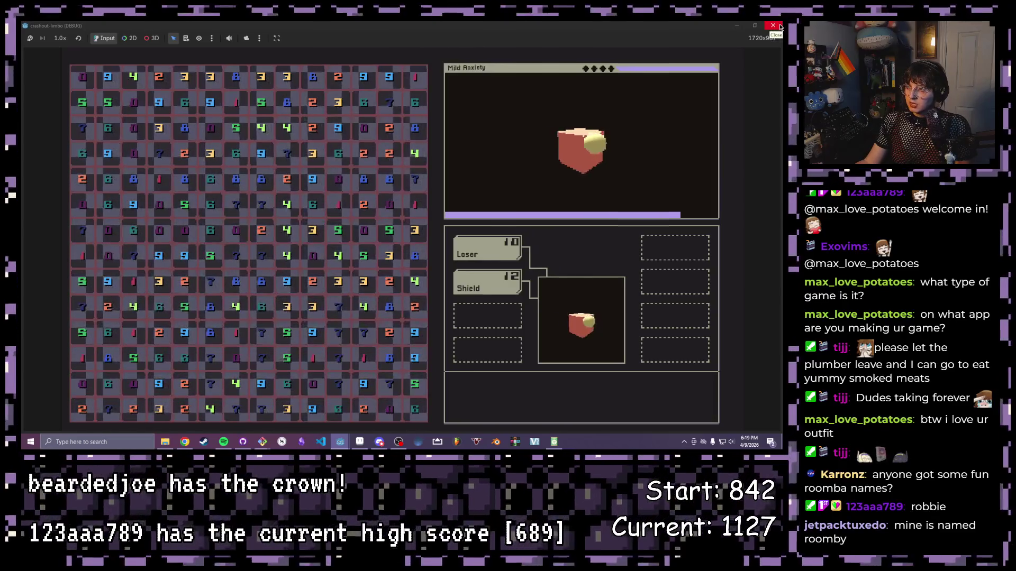
{"action": "left_click", "coordinate": [770, 24]}
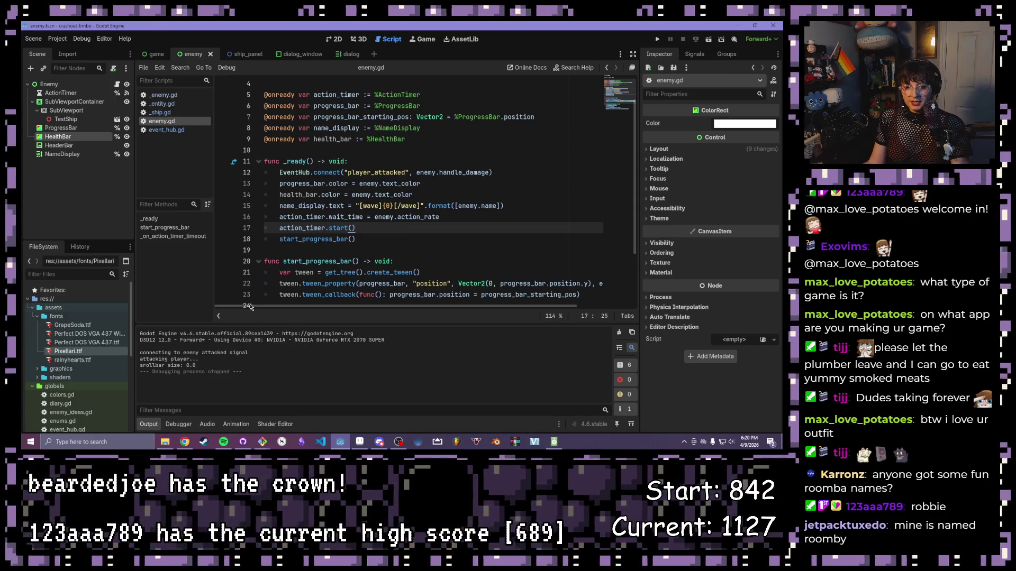
- Collapse the fonts, assets, resources and globals folders, then return to the enemy's 2D view
{"action": "scroll", "coordinate": [314, 222], "scroll_direction": "down", "scroll_amount": 2}
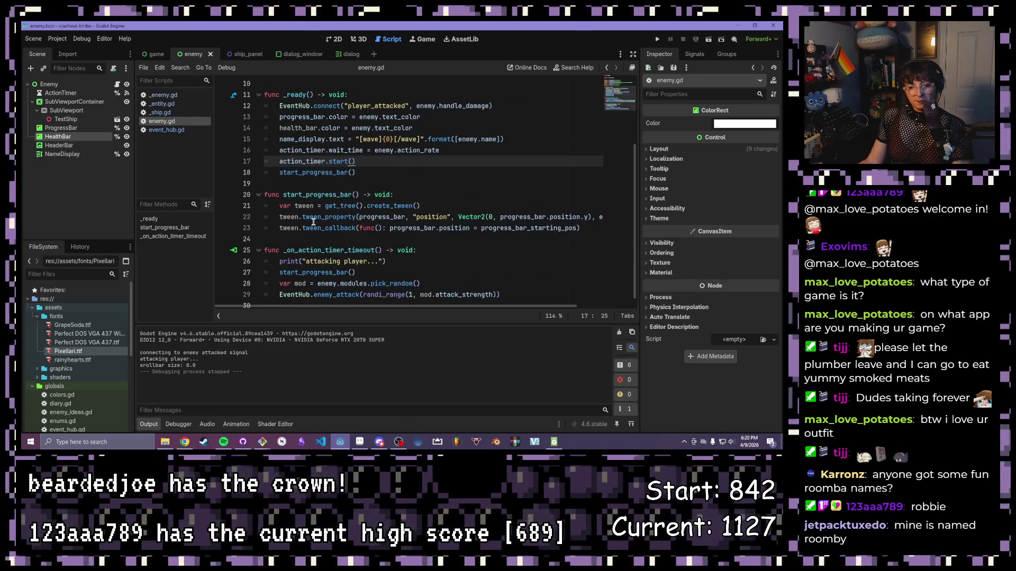
{"action": "scroll", "coordinate": [313, 223], "scroll_direction": "down", "scroll_amount": 1}
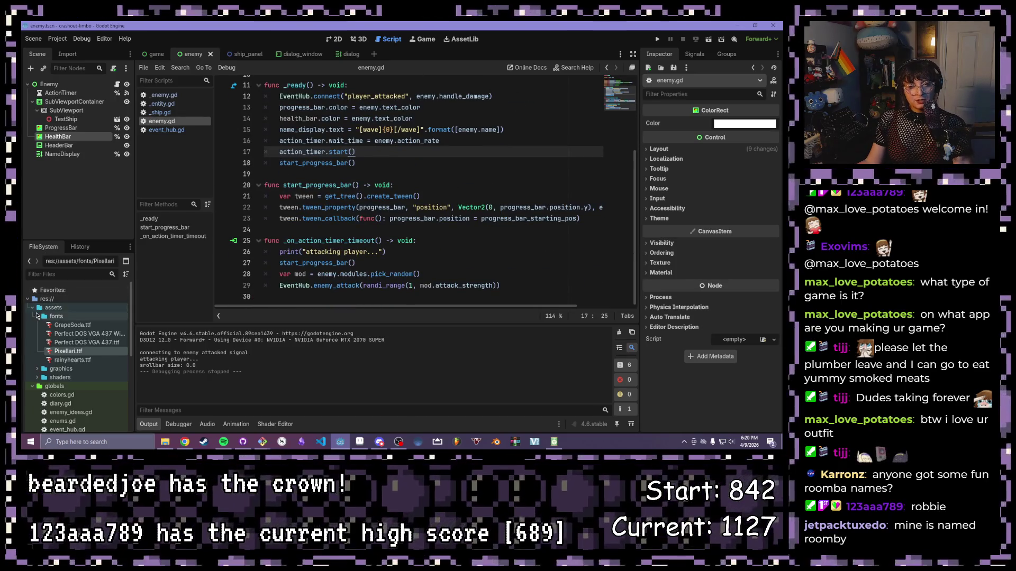
{"action": "left_click", "coordinate": [37, 316]}
{"action": "left_click", "coordinate": [32, 308]}
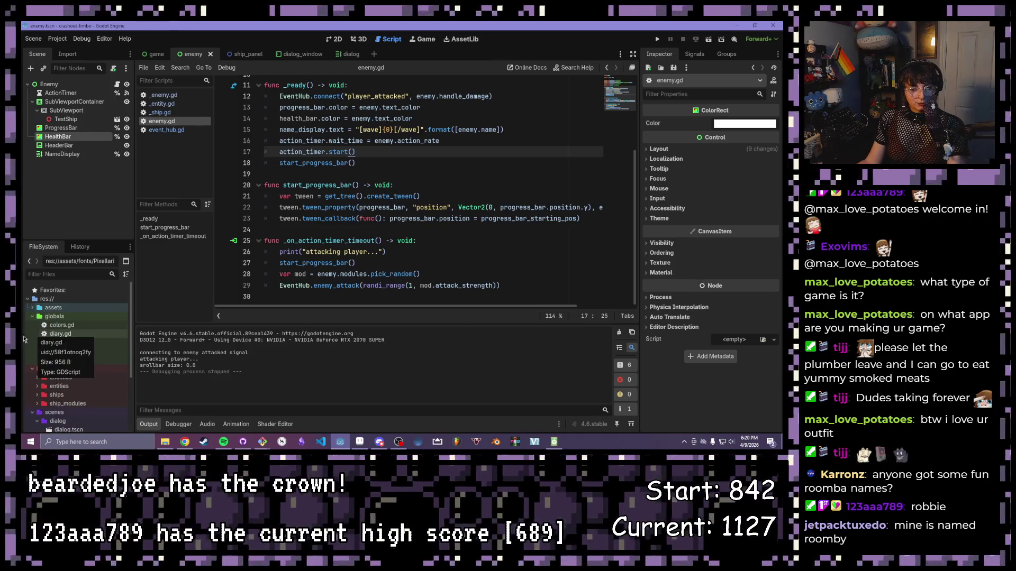
{"action": "left_click", "coordinate": [32, 368]}
{"action": "scroll", "coordinate": [64, 349], "scroll_direction": "down", "scroll_amount": 3}
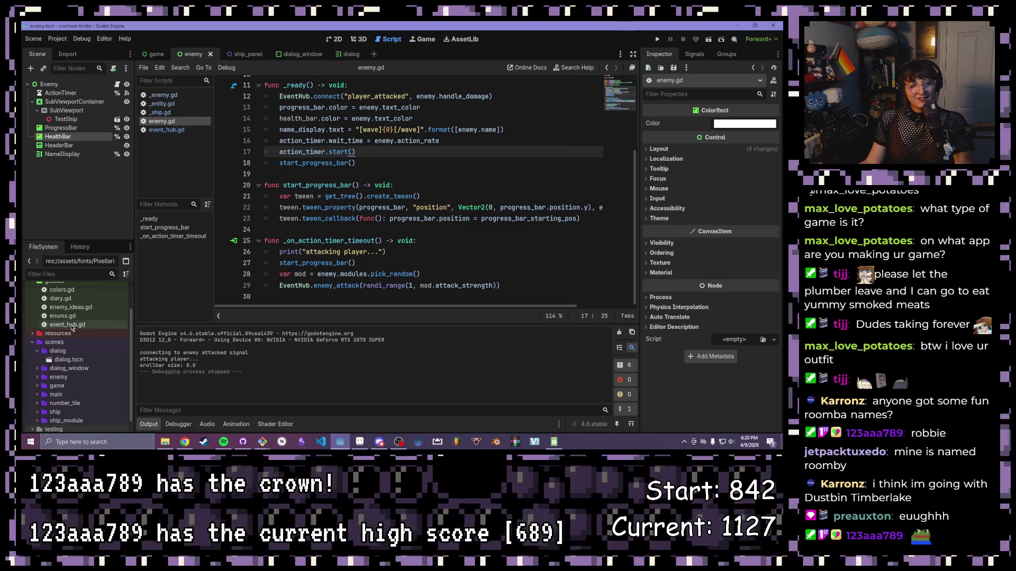
{"action": "scroll", "coordinate": [47, 306], "scroll_direction": "up", "scroll_amount": 1}
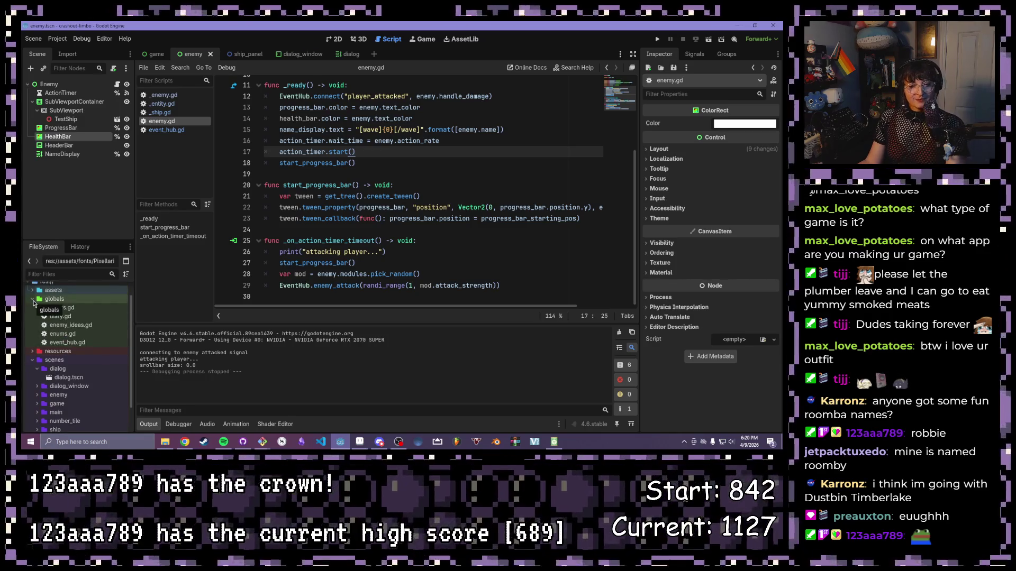
{"action": "left_click", "coordinate": [32, 299]}
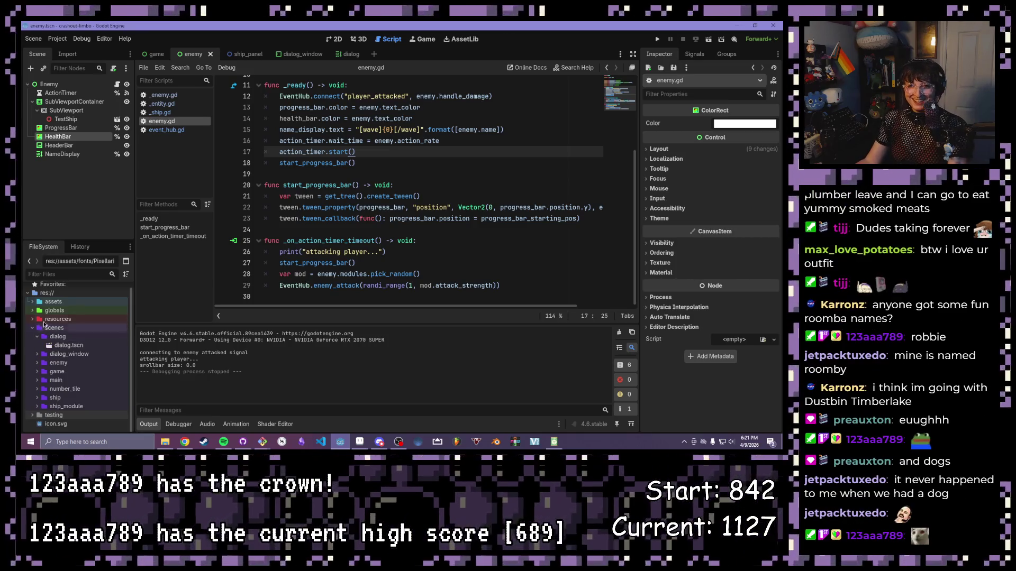
{"action": "left_click", "coordinate": [334, 39]}
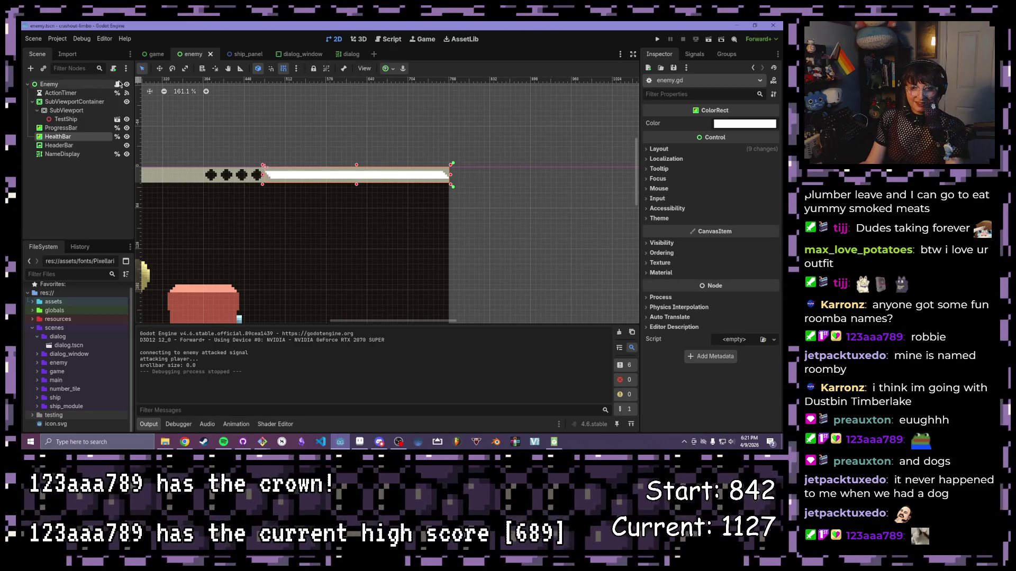
- Back in enemy.gd, highlight line 12's EventHub player_attacked connection to enemy.handle_damage
{"action": "left_click", "coordinate": [399, 43]}
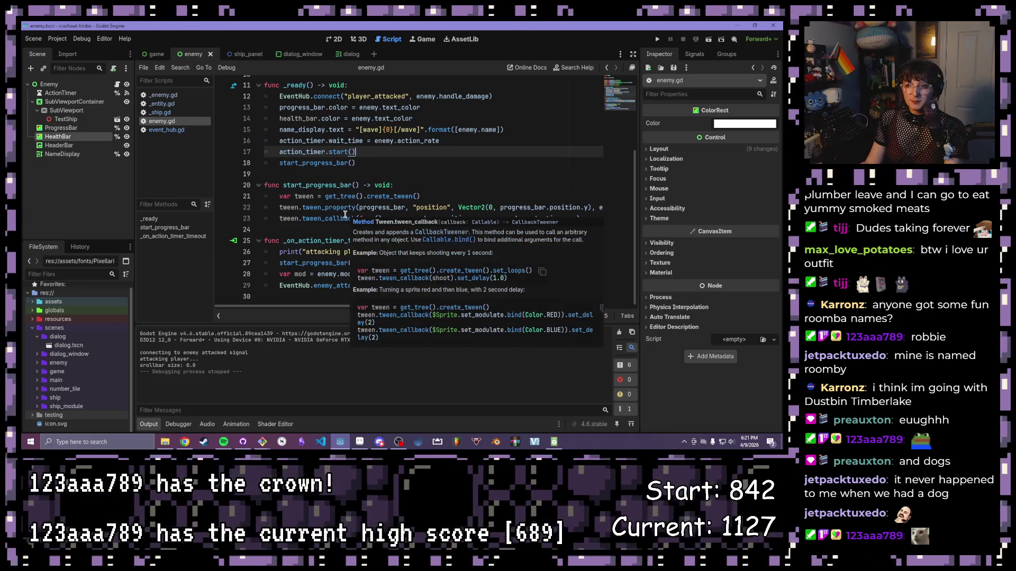
{"action": "scroll", "coordinate": [314, 195], "scroll_direction": "up", "scroll_amount": 2}
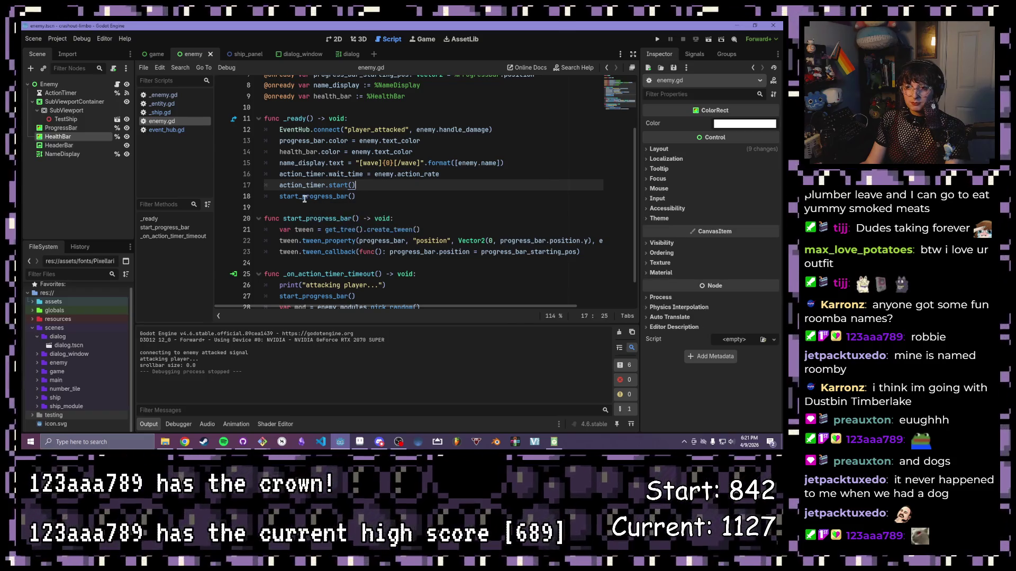
{"action": "scroll", "coordinate": [354, 205], "scroll_direction": "up", "scroll_amount": 1}
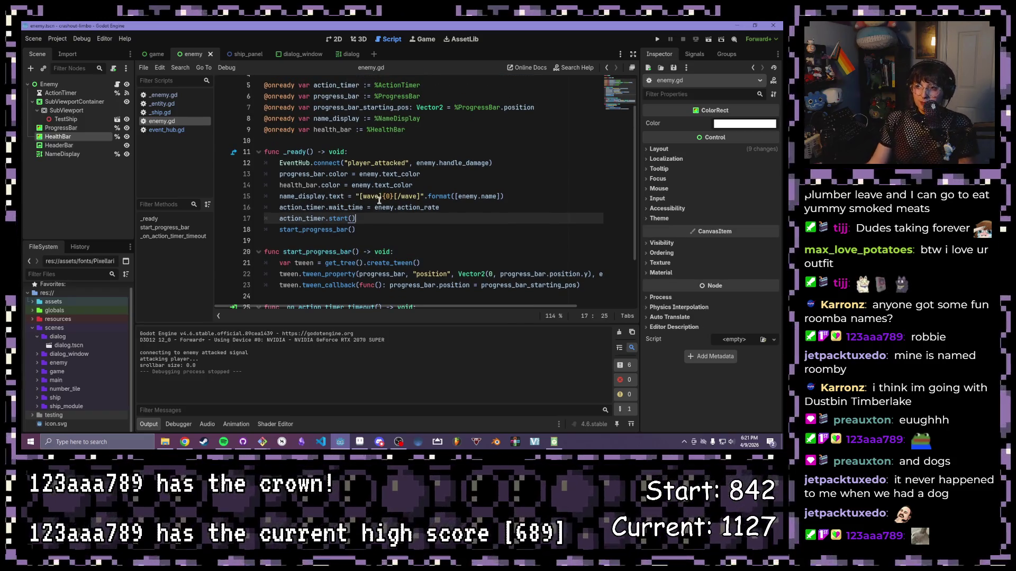
{"action": "scroll", "coordinate": [329, 230], "scroll_direction": "up", "scroll_amount": 1}
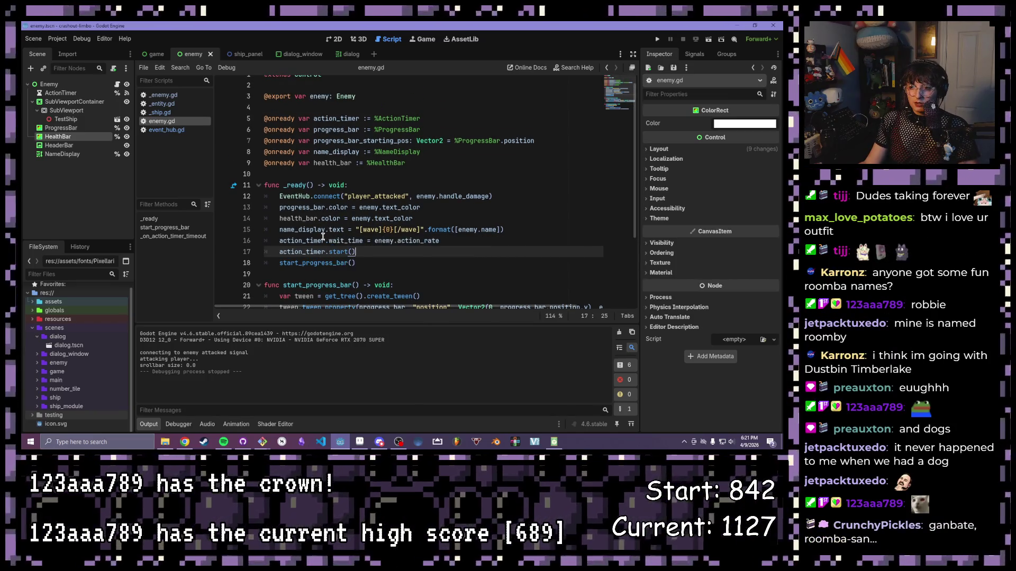
{"action": "left_click_drag", "start_coordinate": [527, 197], "coordinate": [332, 196]}
{"action": "left_click_drag", "start_coordinate": [267, 195], "coordinate": [276, 196]}
{"action": "left_click_drag", "start_coordinate": [416, 196], "coordinate": [466, 195]}
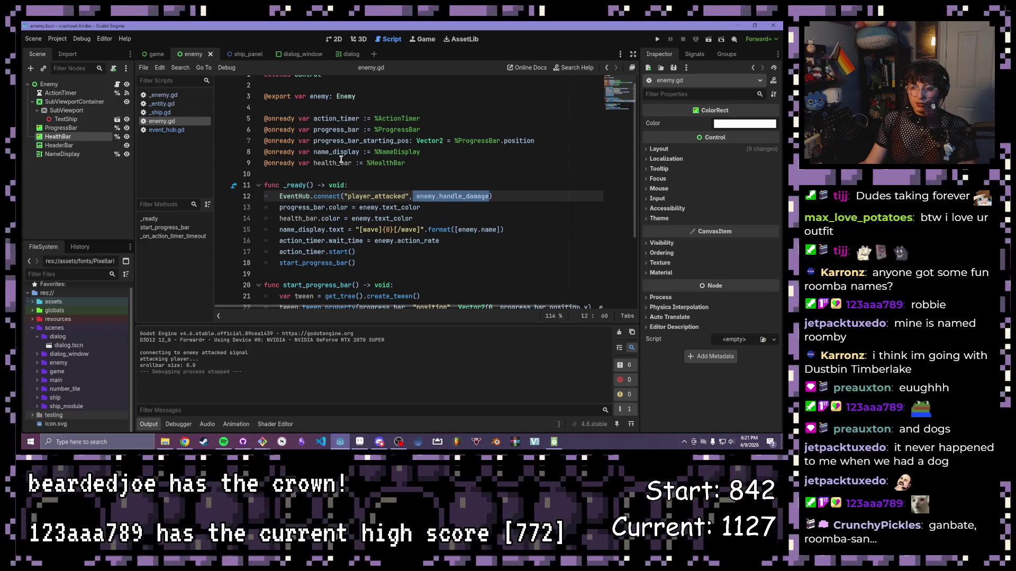
- Re-examine the EventHub connect call on line 12 and clear the selection
{"action": "scroll", "coordinate": [341, 159], "scroll_direction": "down", "scroll_amount": 1}
{"action": "scroll", "coordinate": [341, 160], "scroll_direction": "down", "scroll_amount": 1}
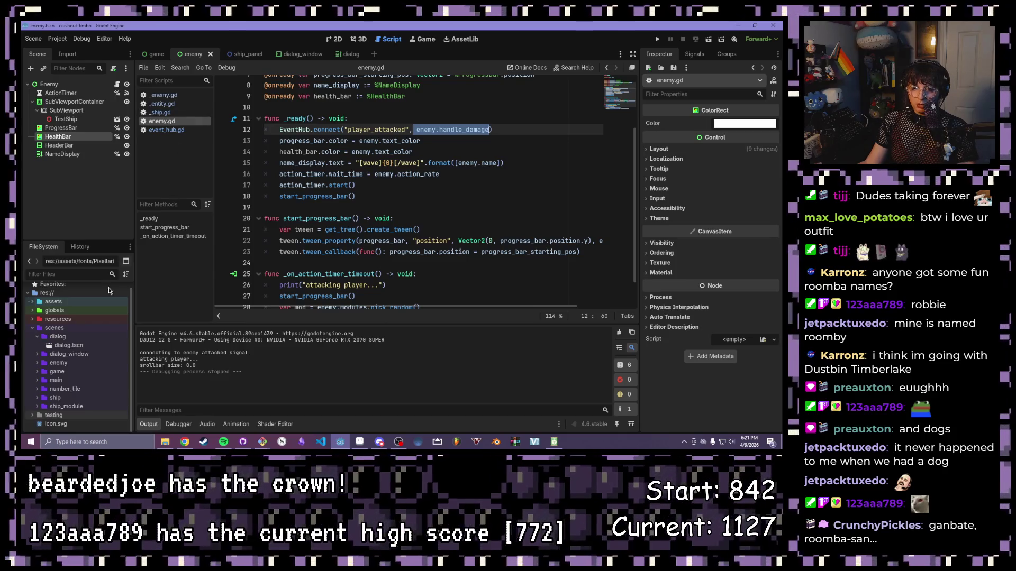
{"action": "left_click", "coordinate": [506, 133]}
{"action": "left_click_drag", "start_coordinate": [382, 131], "coordinate": [278, 130]}
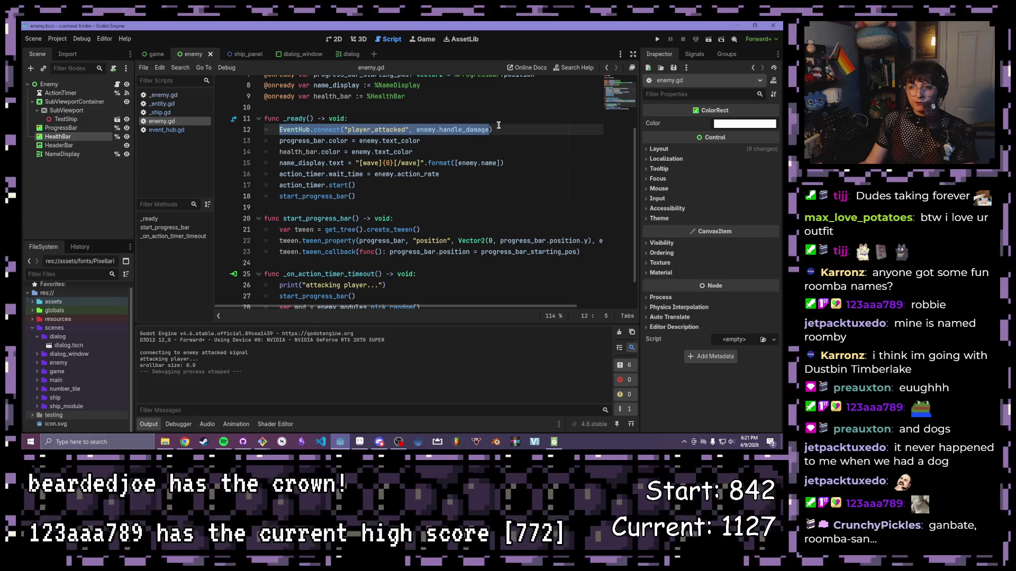
{"action": "scroll", "coordinate": [464, 141], "scroll_direction": "up", "scroll_amount": 2}
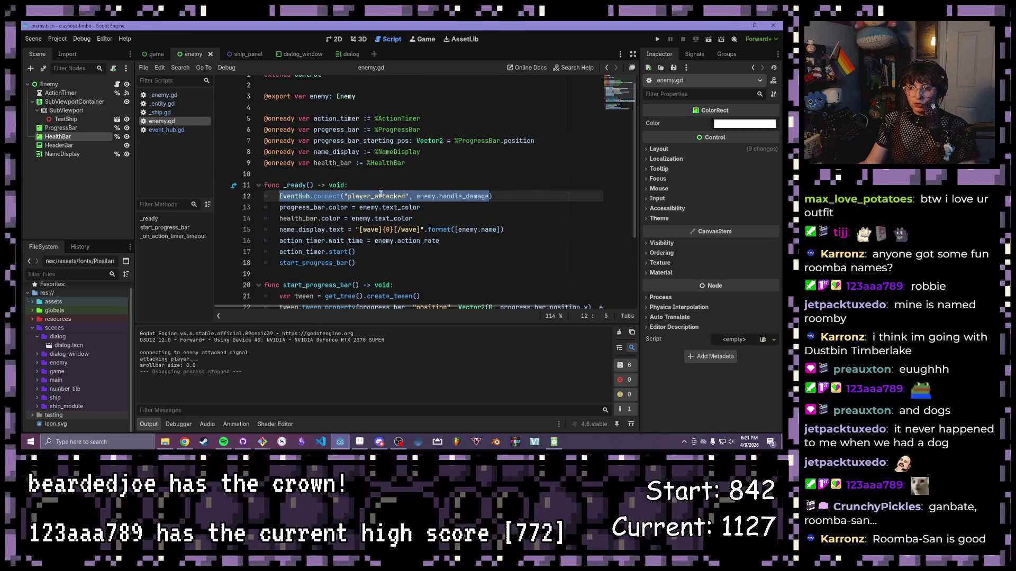
{"action": "left_click", "coordinate": [475, 195]}
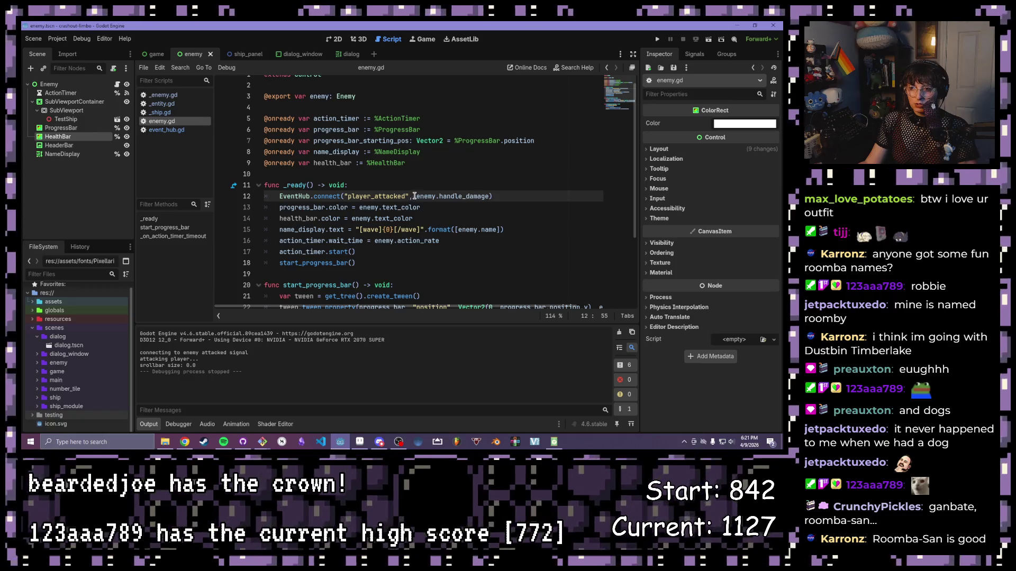
{"action": "left_click", "coordinate": [485, 197]}
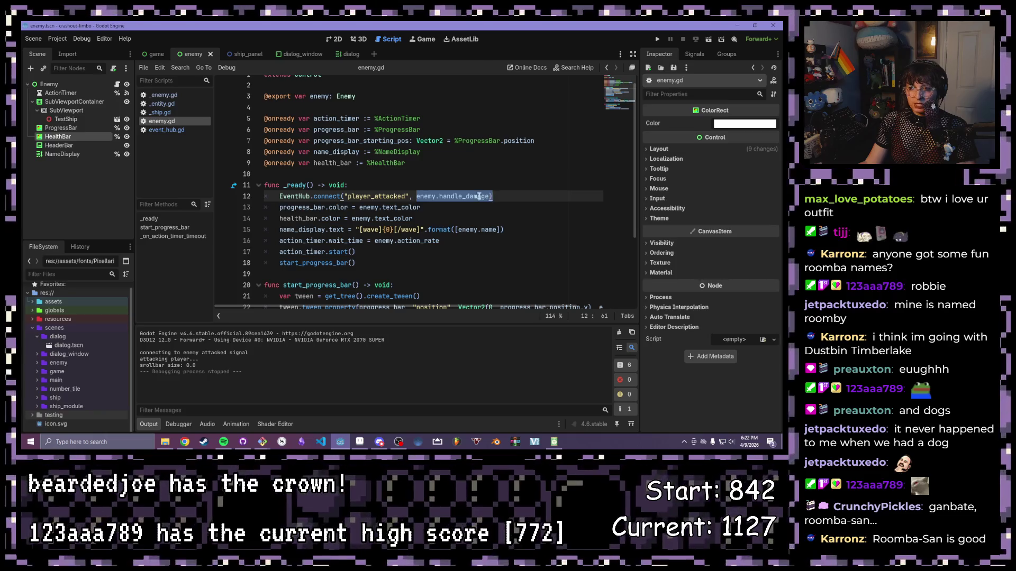
{"action": "left_click", "coordinate": [488, 194]}
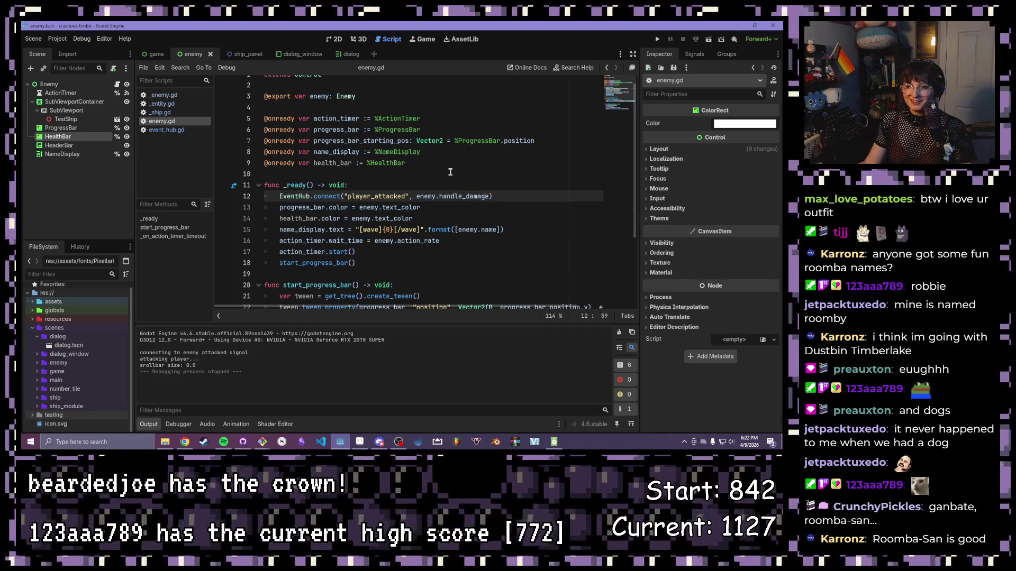
{"action": "scroll", "coordinate": [450, 169], "scroll_direction": "down", "scroll_amount": 2}
{"action": "left_click", "coordinate": [441, 172]}
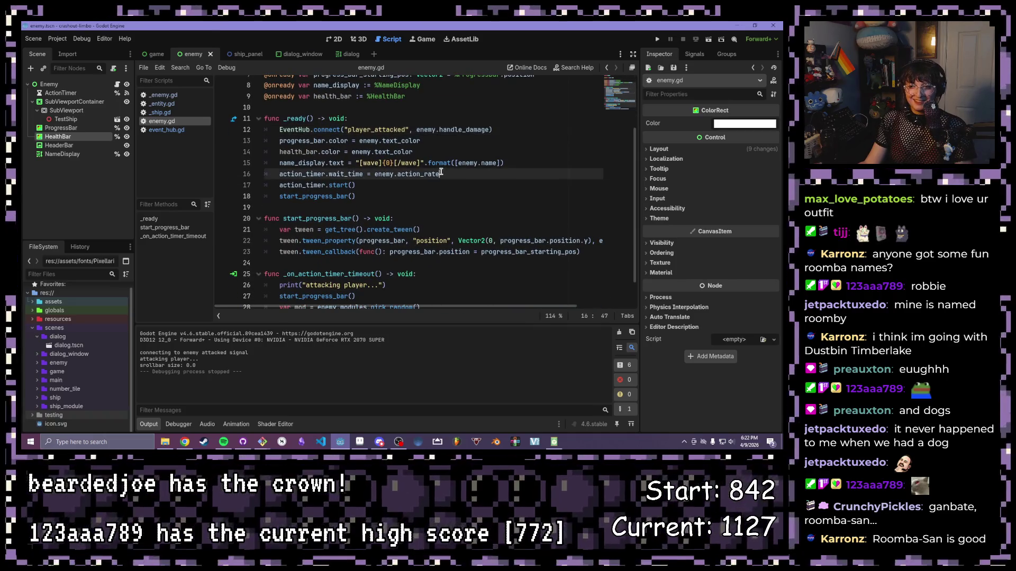
{"action": "left_click", "coordinate": [434, 186]}
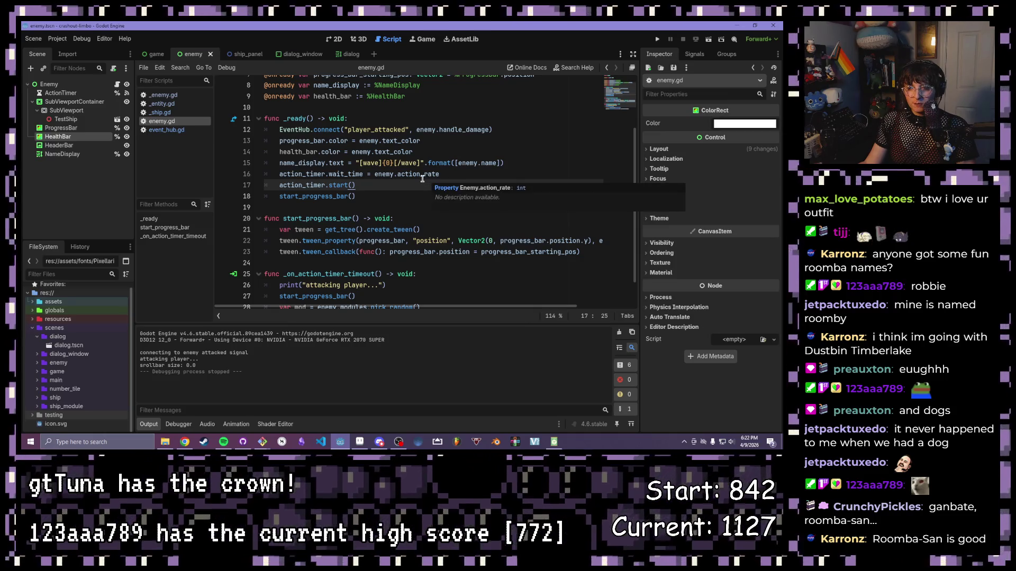
{"action": "scroll", "coordinate": [422, 178], "scroll_direction": "up", "scroll_amount": 1}
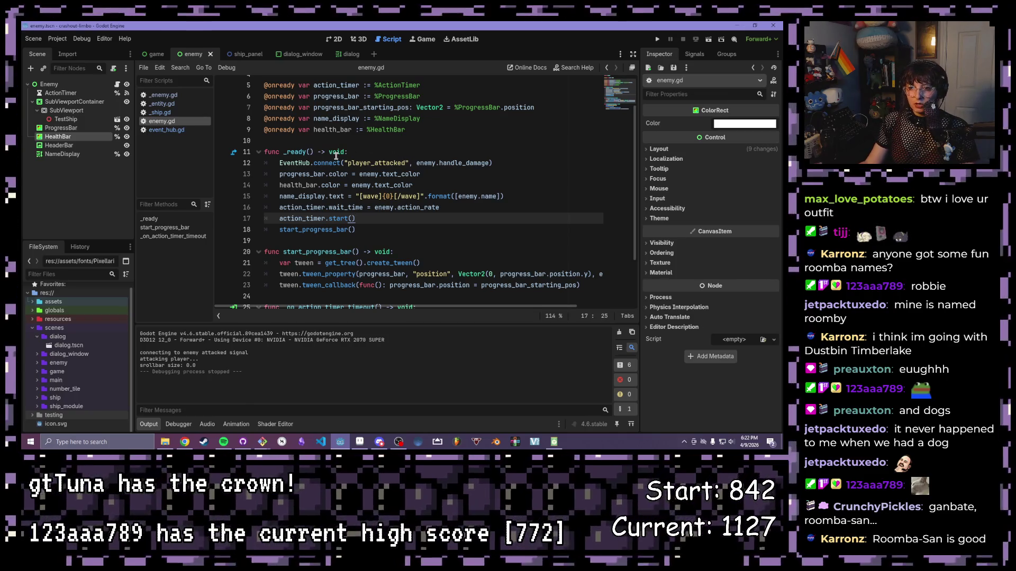
{"action": "scroll", "coordinate": [370, 138], "scroll_direction": "down", "scroll_amount": 2}
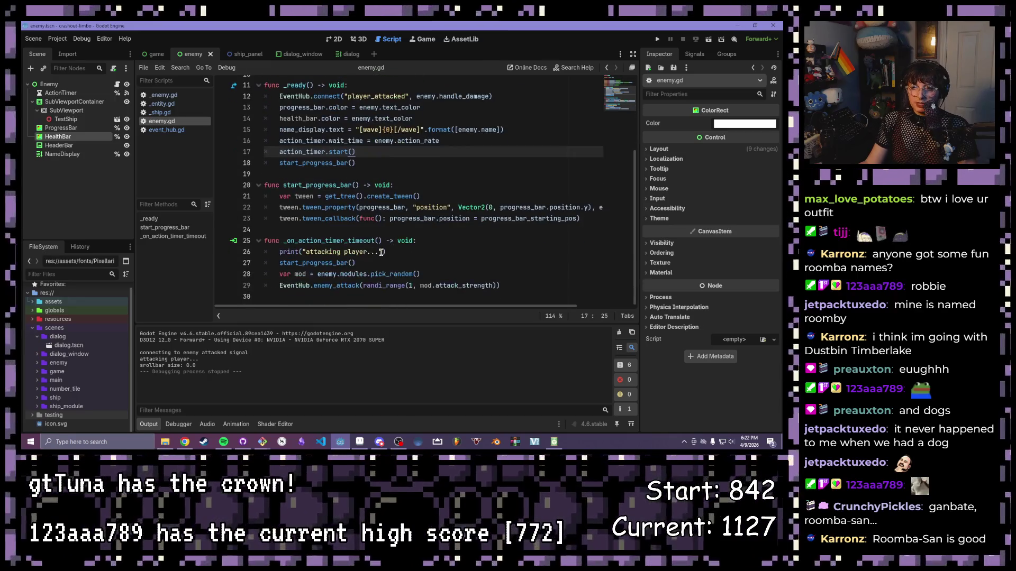
{"action": "scroll", "coordinate": [315, 114], "scroll_direction": "up", "scroll_amount": 3}
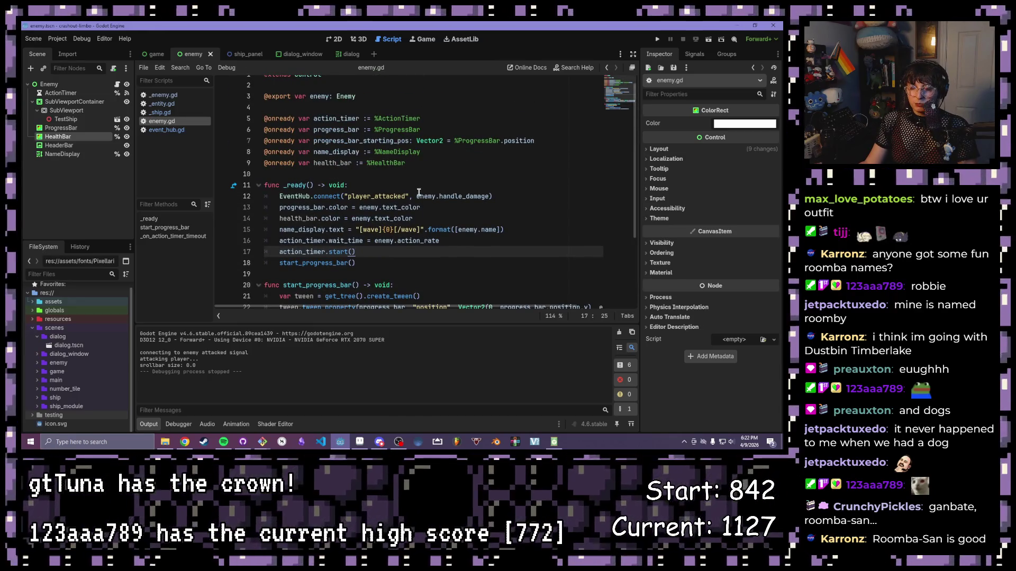
{"action": "left_click", "coordinate": [417, 197]}
{"action": "left_click_drag", "start_coordinate": [417, 197], "coordinate": [490, 197]}
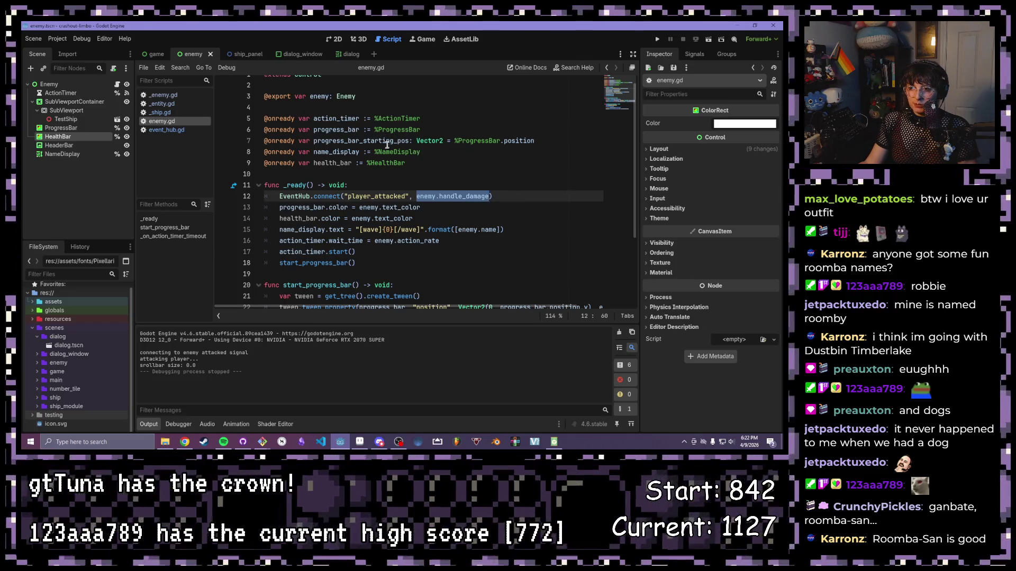
{"action": "left_click", "coordinate": [344, 97], "text": "ctrl"}
{"action": "scroll", "coordinate": [370, 164], "scroll_direction": "down", "scroll_amount": 1}
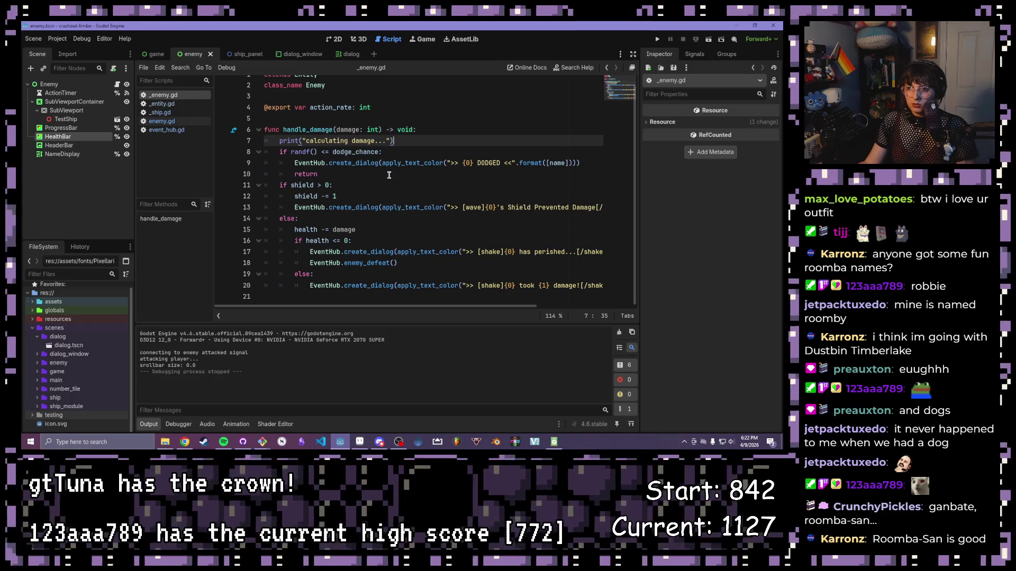
{"action": "left_click_drag", "start_coordinate": [356, 230], "coordinate": [296, 229]}
{"action": "scroll", "coordinate": [295, 229], "scroll_direction": "up", "scroll_amount": 1}
{"action": "left_click_drag", "start_coordinate": [382, 162], "coordinate": [283, 161]}
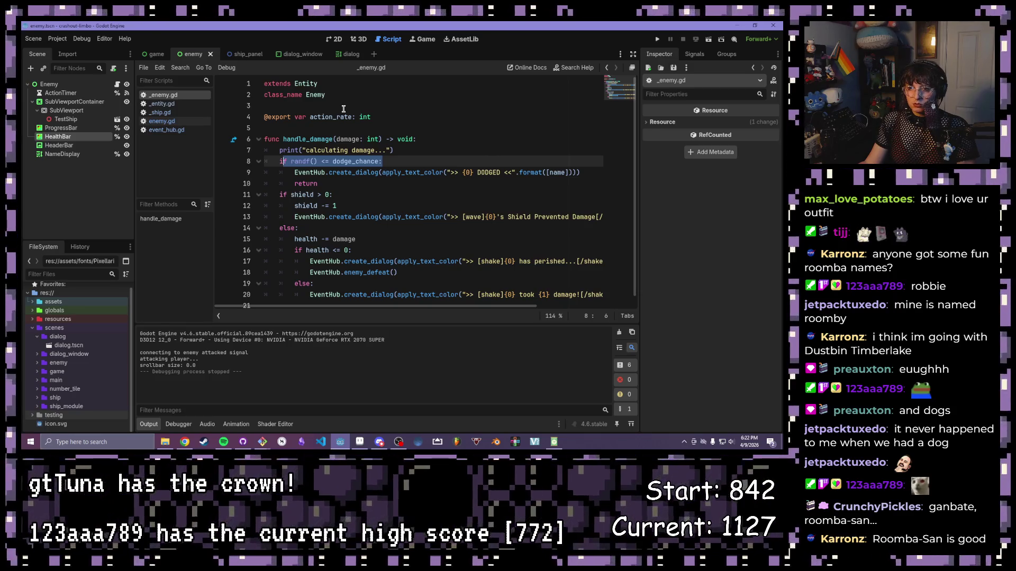
{"action": "left_click", "coordinate": [161, 121]}
{"action": "scroll", "coordinate": [417, 195], "scroll_direction": "down", "scroll_amount": 2}
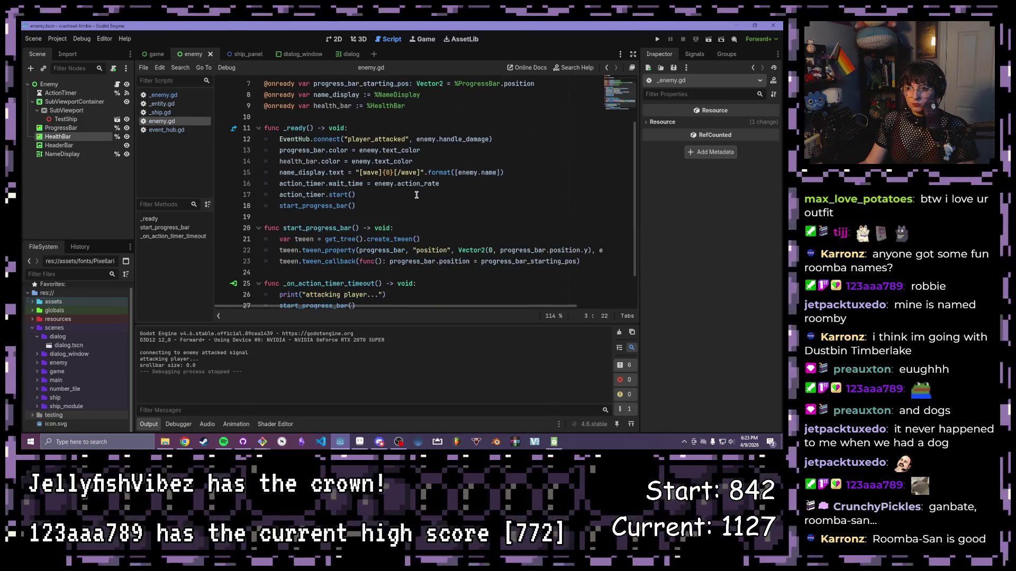
{"action": "left_click", "coordinate": [371, 210]}
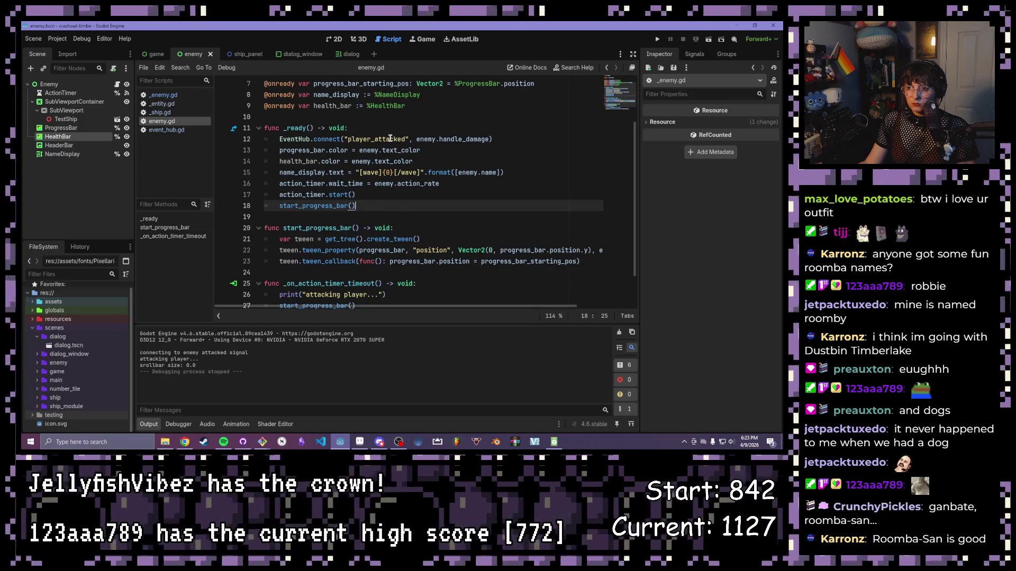
{"action": "left_click", "coordinate": [354, 130]}
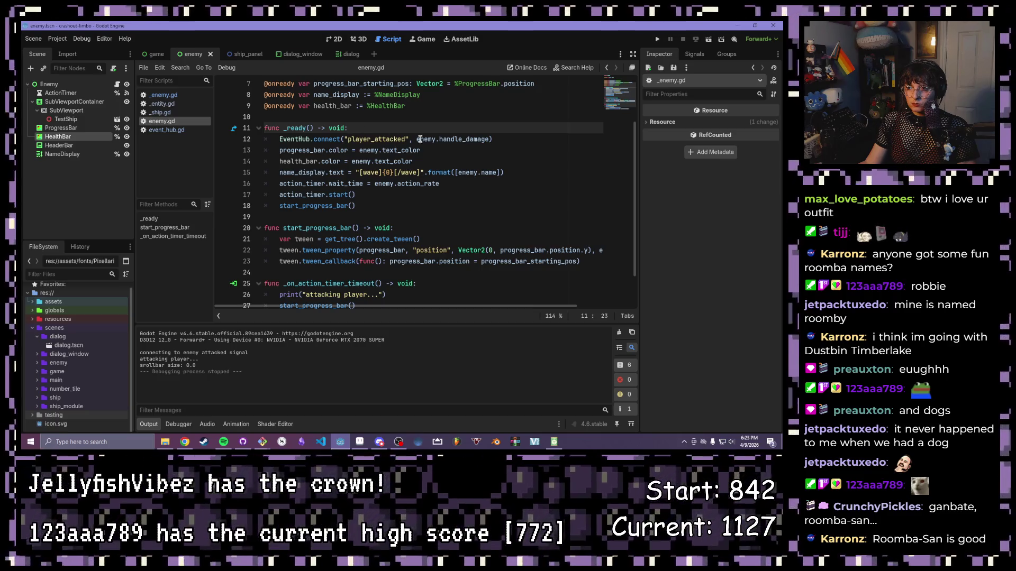
{"action": "scroll", "coordinate": [464, 171], "scroll_direction": "down", "scroll_amount": 2}
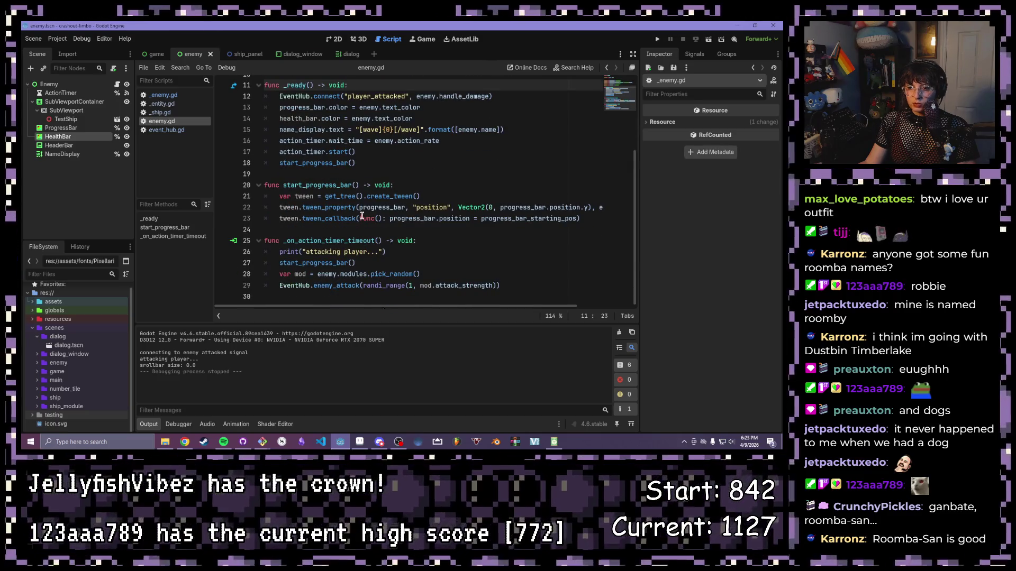
{"action": "left_click", "coordinate": [590, 220]}
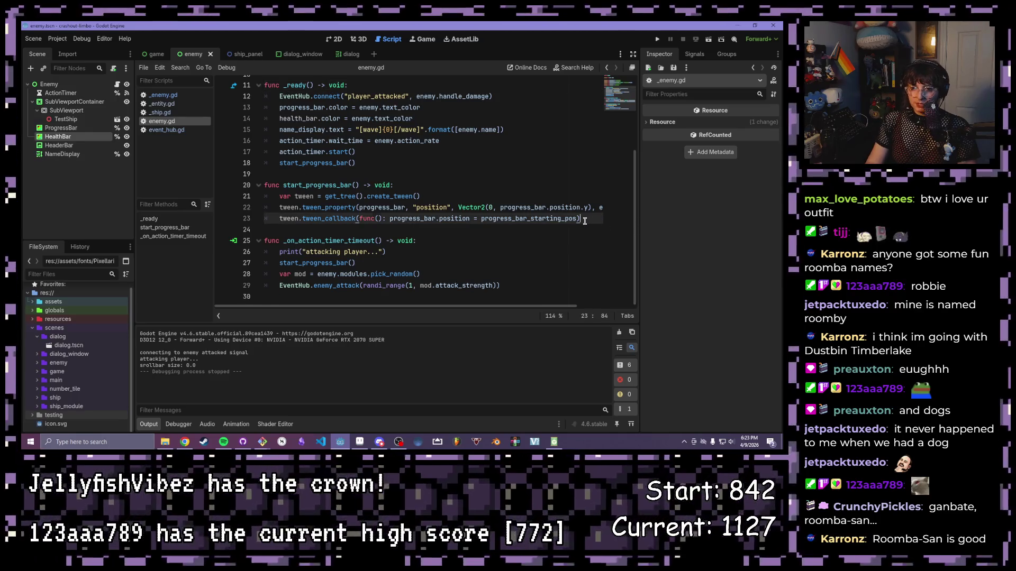
- Below start_progress_bar, start a new function _handle_attack_damage(damage: int)
{"action": "key", "text": "Return"}
{"action": "key", "text": "Return"}
{"action": "type", "text": "func _"}
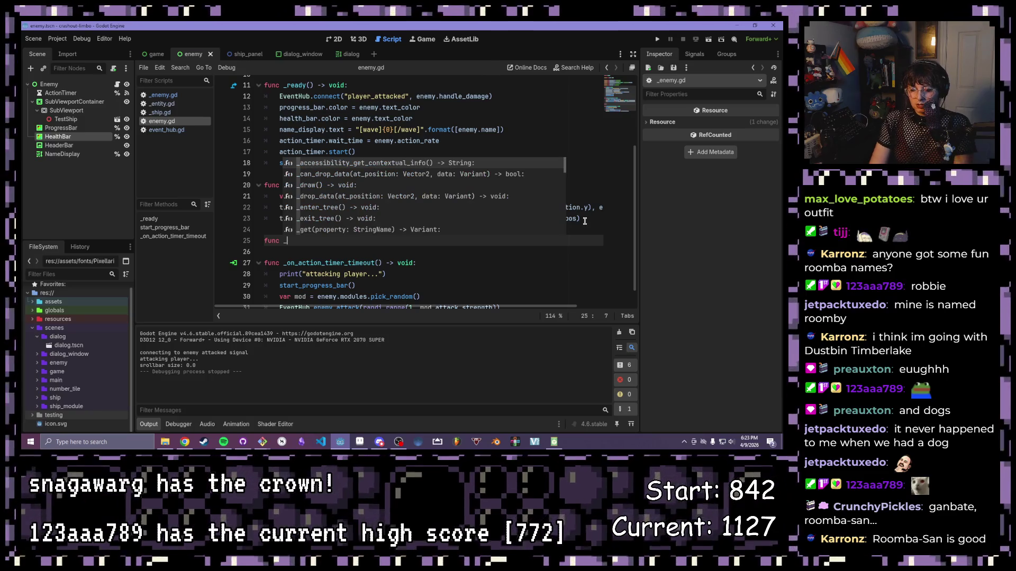
{"action": "type", "text": "handle_"}
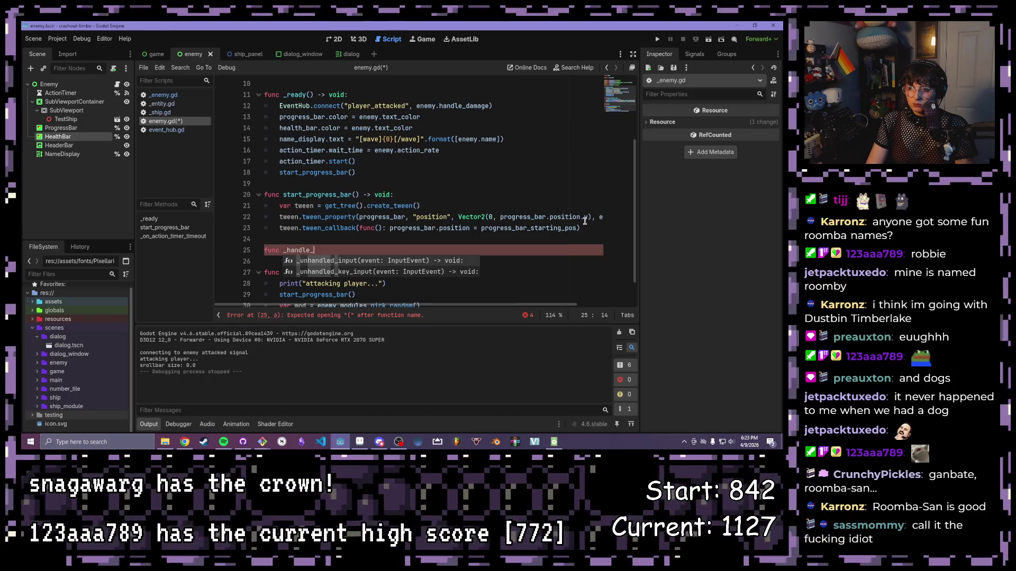
{"action": "type", "text": "attack_damage(da"}
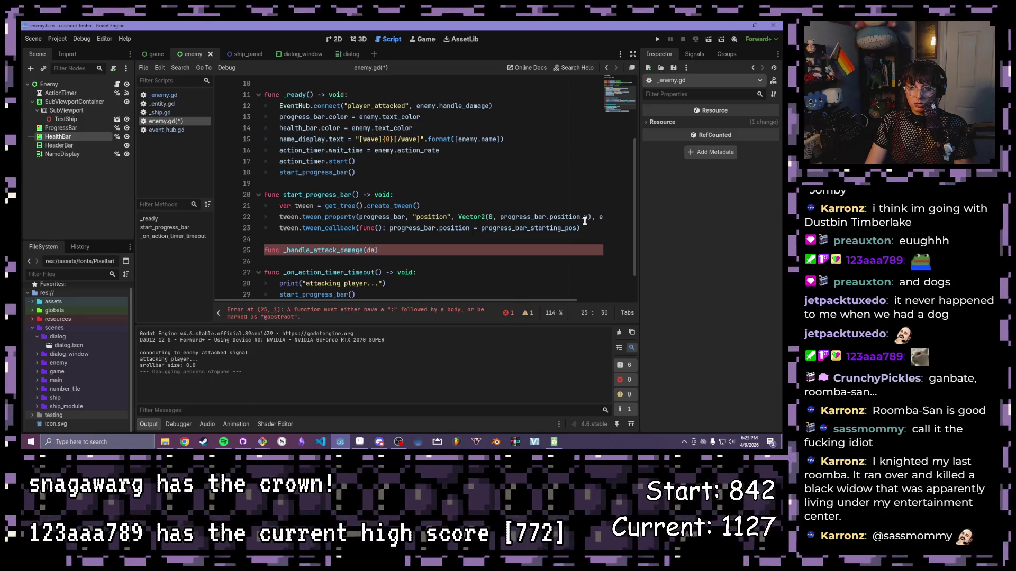
{"action": "type", "text": "int"}
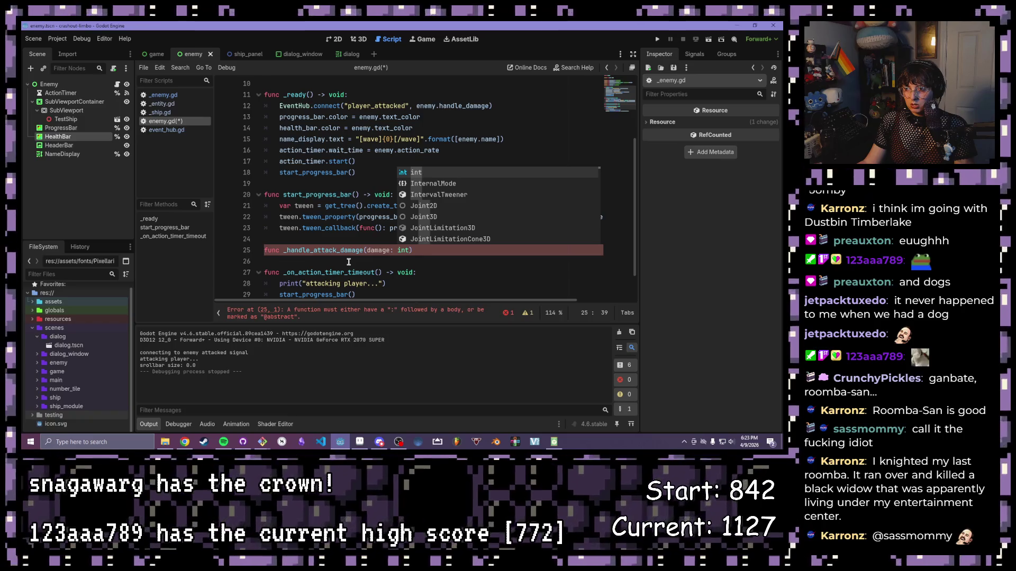
{"action": "key", "text": "Right"}
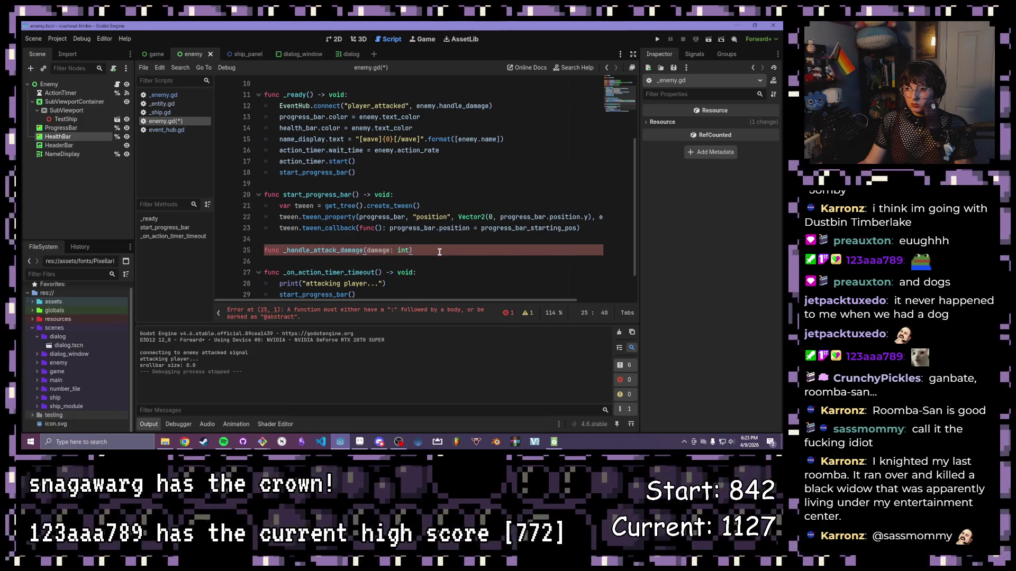
{"action": "type", "text": ":"}
{"action": "key", "text": "Return"}
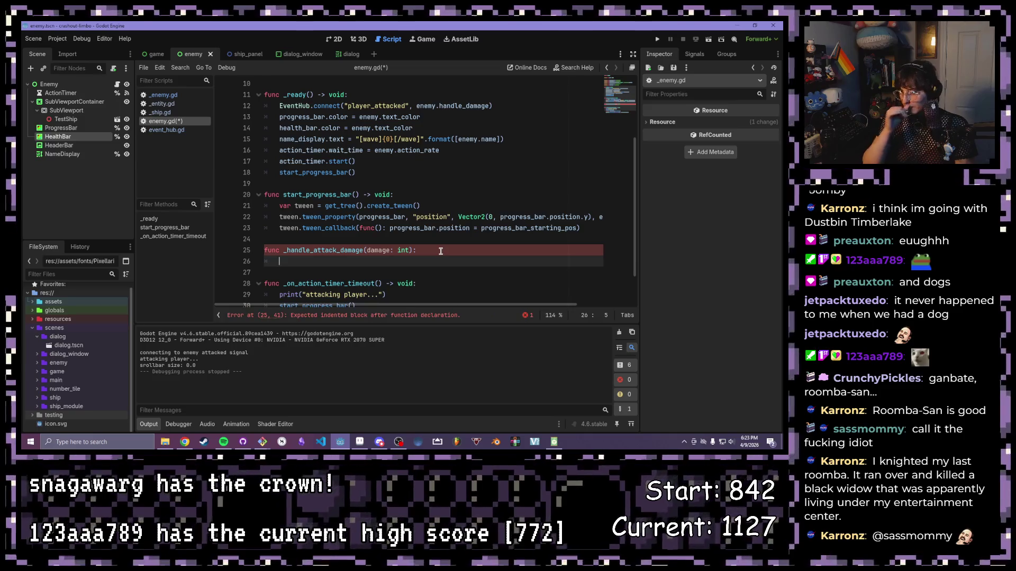
- Connect player_attacked to _handle_attack_damage instead of enemy.handle_damage
{"action": "left_click", "coordinate": [489, 106]}
{"action": "left_click_drag", "start_coordinate": [489, 106], "coordinate": [417, 105]}
{"action": "key", "text": "BackSpace"}
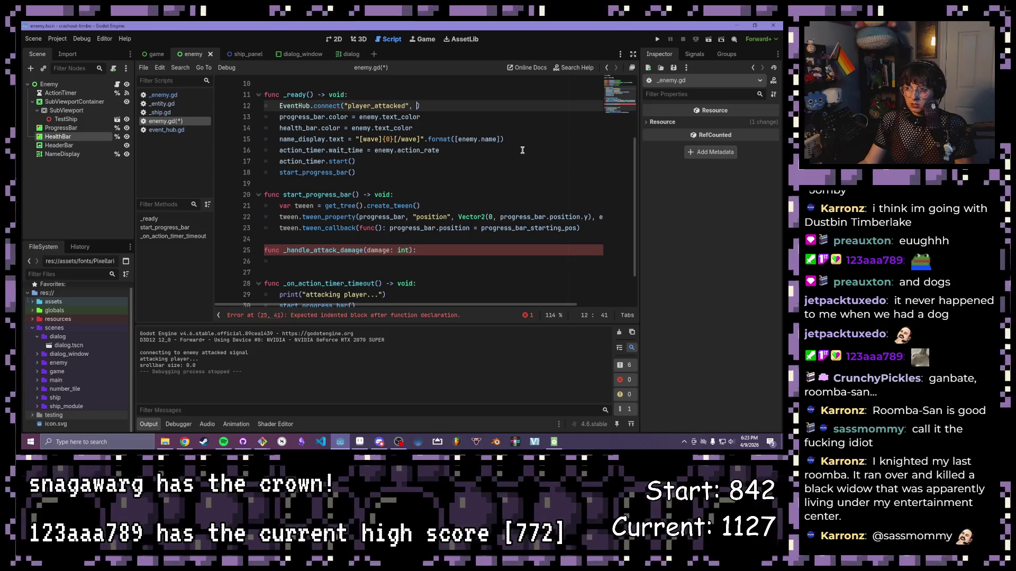
{"action": "type", "text": "_handle"}
{"action": "key", "text": "Return"}
- Give the function a -> void return type and the body enemy.handle_damage(damage)
{"action": "left_click", "coordinate": [476, 261]}
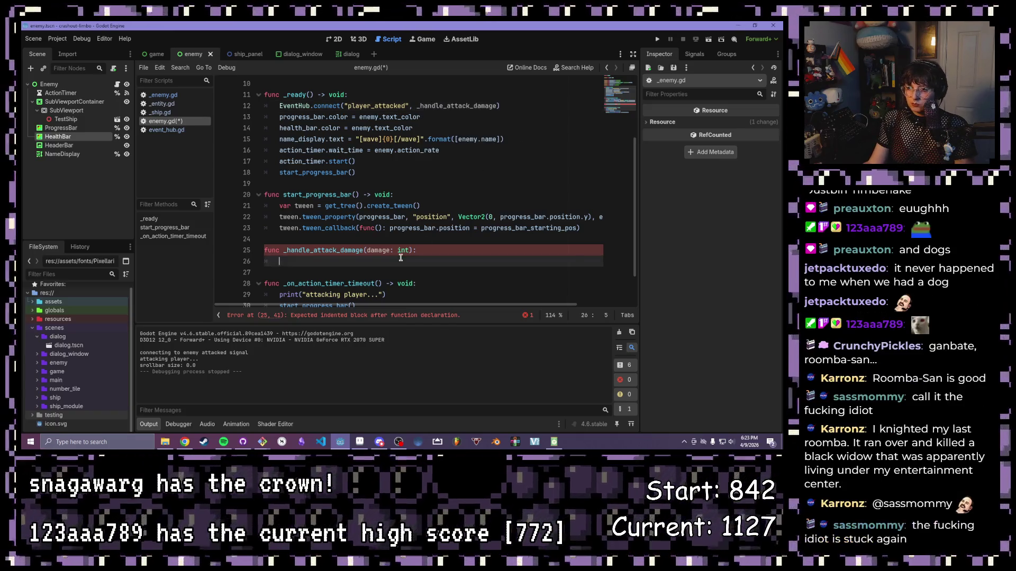
{"action": "type", "text": "enemy.handle_damage"}
{"action": "left_click", "coordinate": [414, 250]}
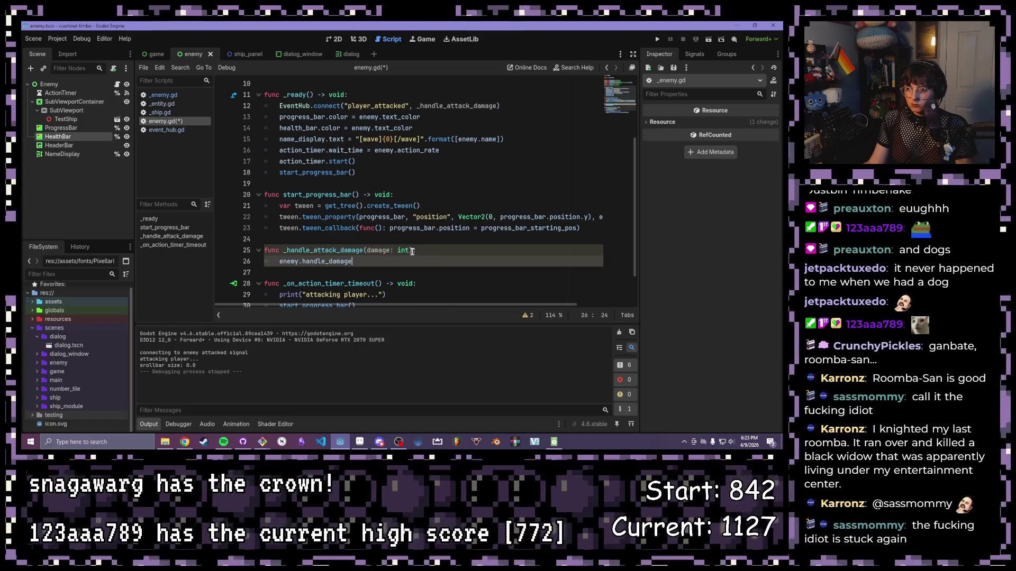
{"action": "type", "text": "-> void"}
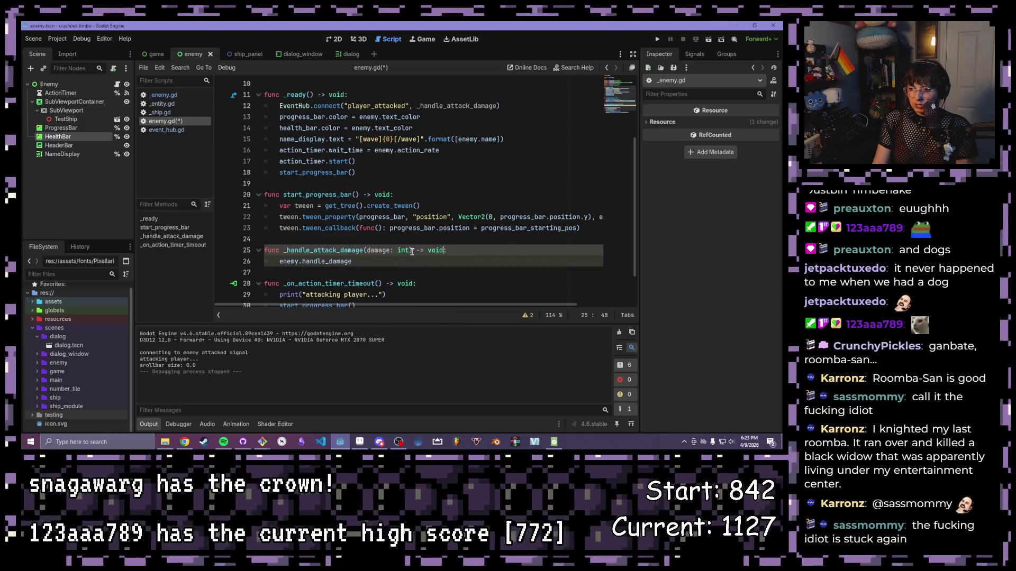
{"action": "left_click", "coordinate": [375, 263]}
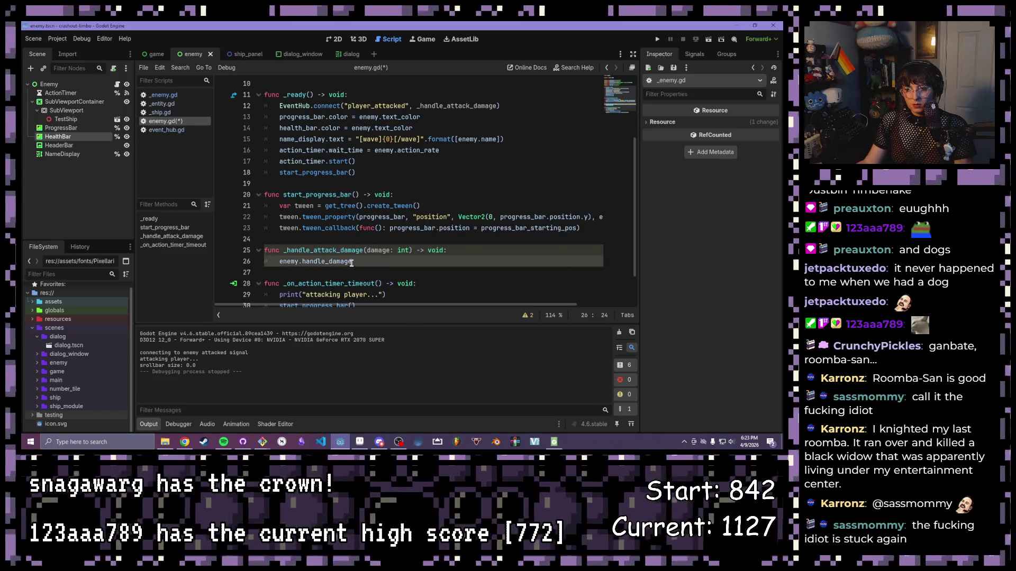
{"action": "type", "text": "("}
{"action": "type", "text": "damage"}
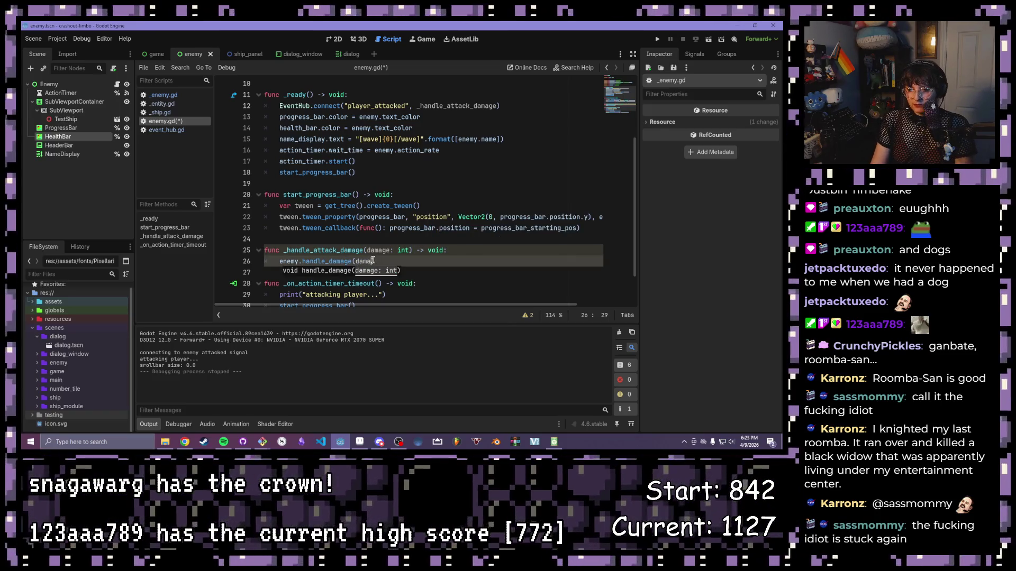
{"action": "key", "text": "Escape"}
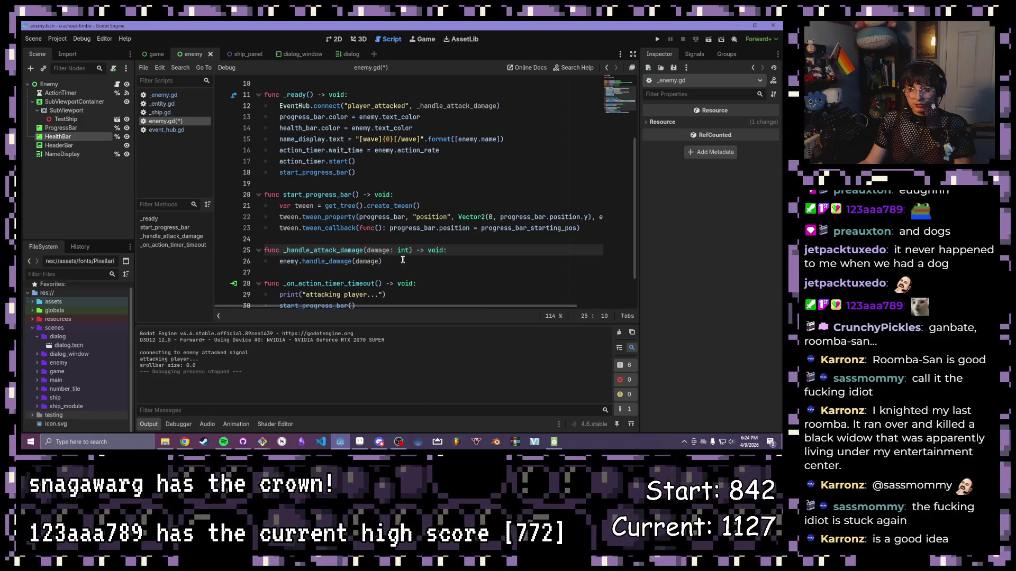
{"action": "left_click_drag", "start_coordinate": [392, 262], "coordinate": [261, 263]}
{"action": "left_click", "coordinate": [378, 263]}
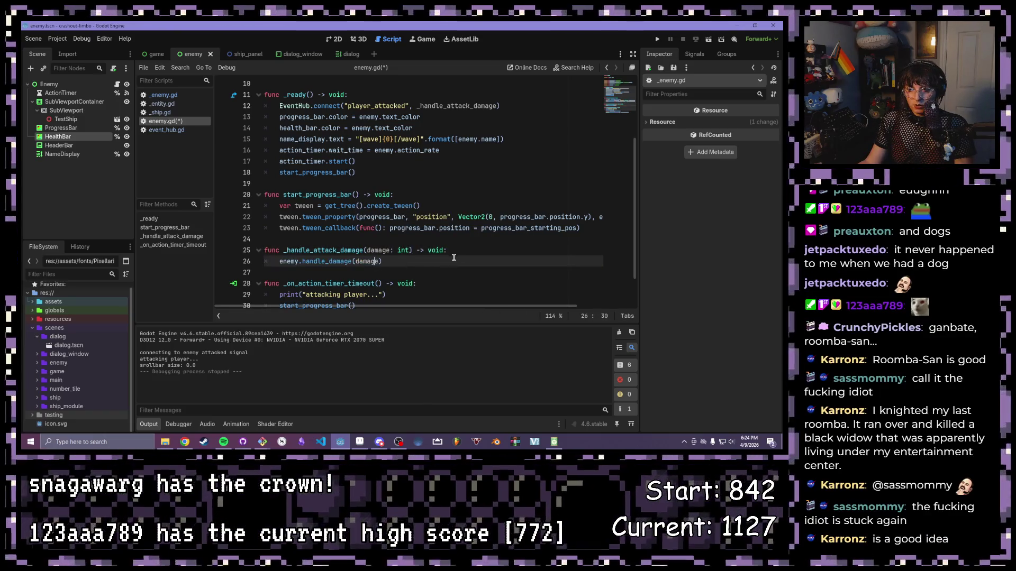
{"action": "key", "text": "shift+Home"}
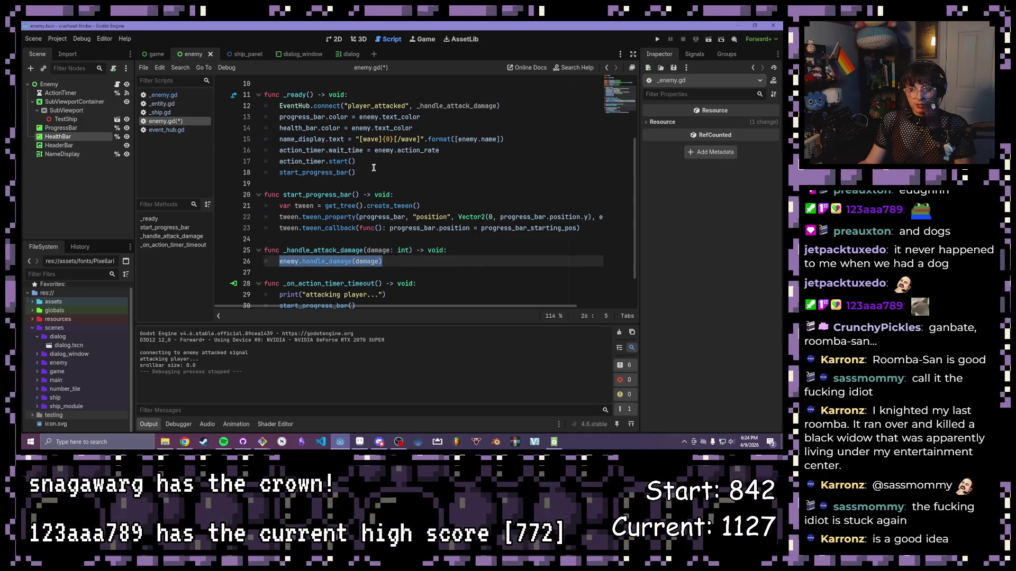
{"action": "left_click", "coordinate": [366, 165]}
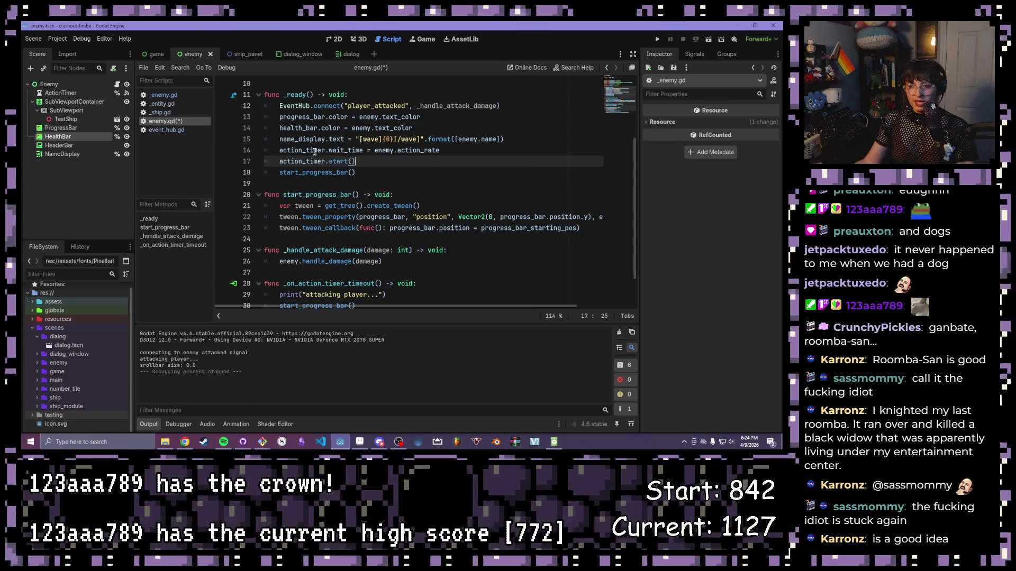
- Review _handle_attack_damage, add a blank line after its damage call, and return to 2D
{"action": "left_click", "coordinate": [514, 219]}
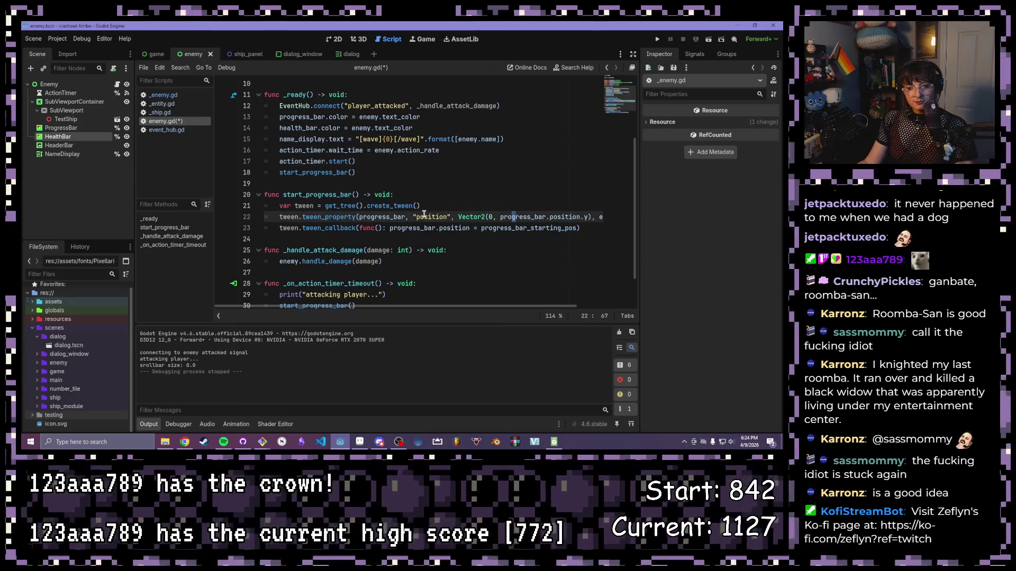
{"action": "scroll", "coordinate": [425, 214], "scroll_direction": "down", "scroll_amount": 1}
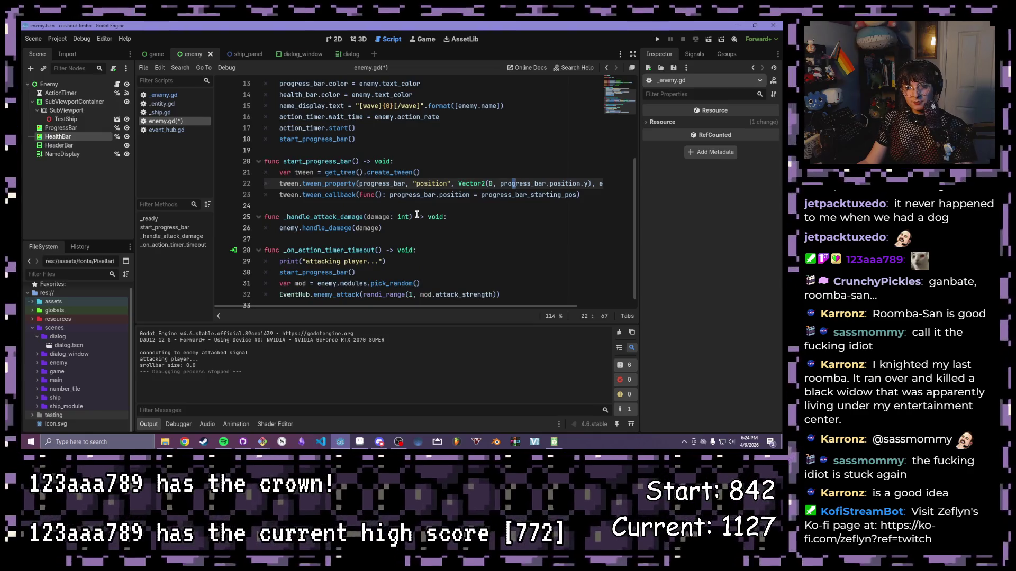
{"action": "left_click_drag", "start_coordinate": [402, 228], "coordinate": [240, 215]}
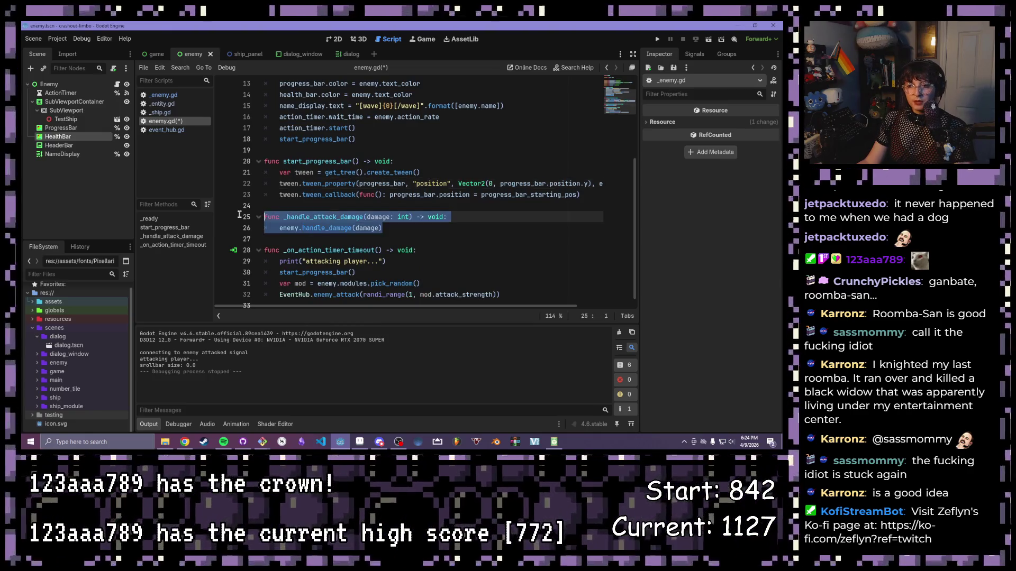
{"action": "scroll", "coordinate": [340, 203], "scroll_direction": "up", "scroll_amount": 1}
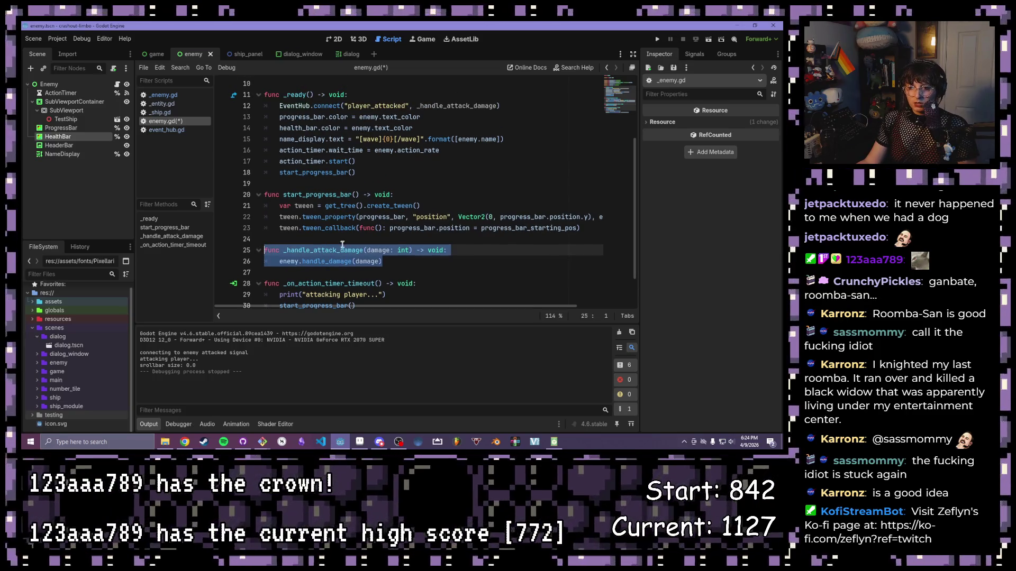
{"action": "left_click", "coordinate": [398, 260]}
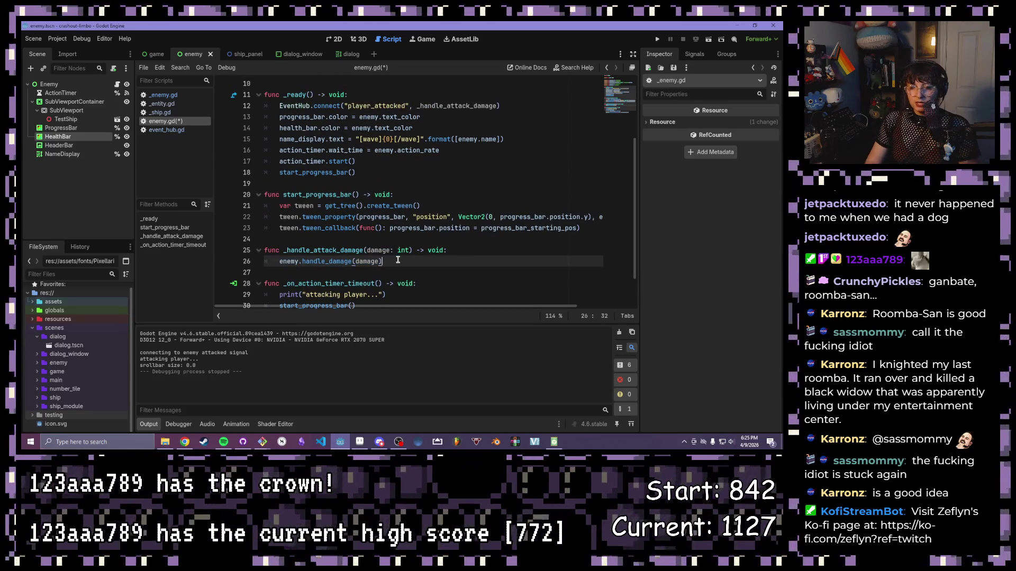
{"action": "key", "text": "Return"}
{"action": "scroll", "coordinate": [306, 216], "scroll_direction": "up", "scroll_amount": 3}
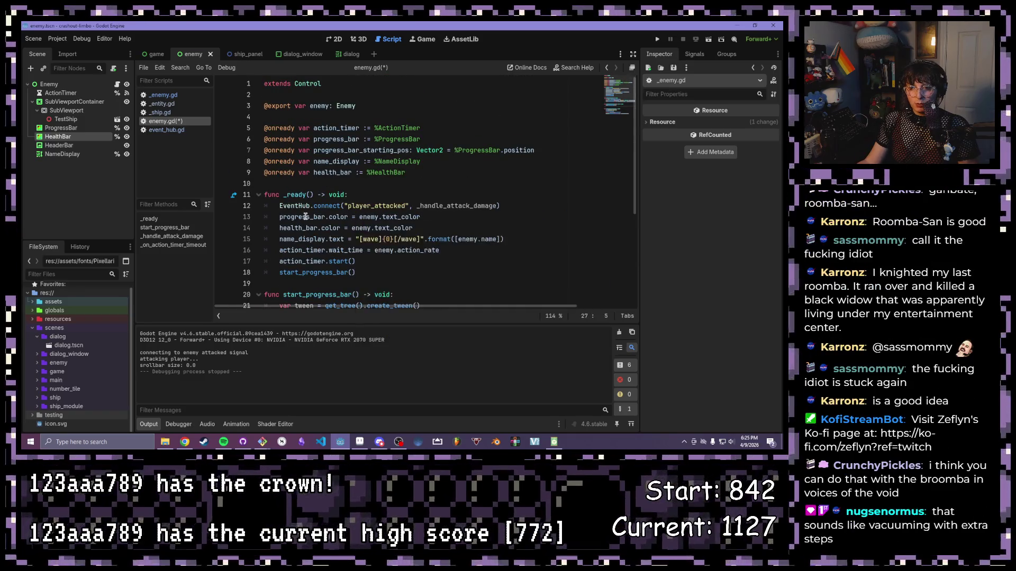
{"action": "scroll", "coordinate": [305, 217], "scroll_direction": "down", "scroll_amount": 1}
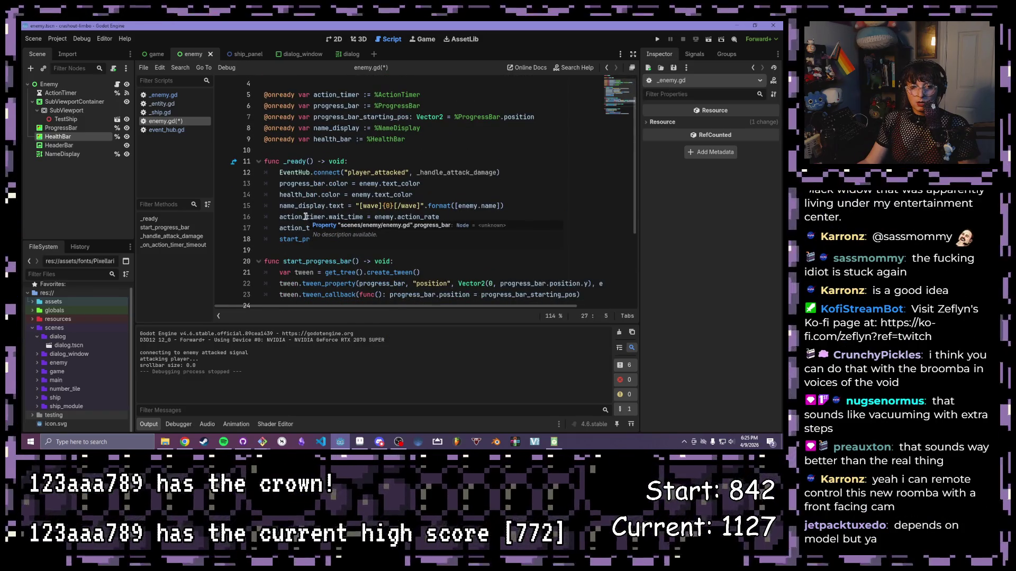
{"action": "scroll", "coordinate": [305, 217], "scroll_direction": "down", "scroll_amount": 3}
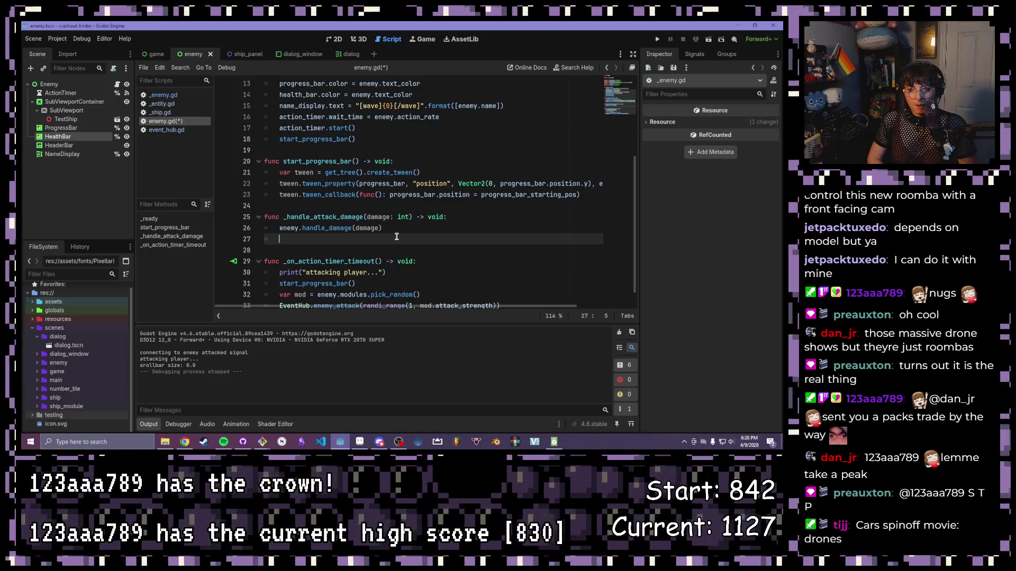
{"action": "left_click", "coordinate": [333, 38]}
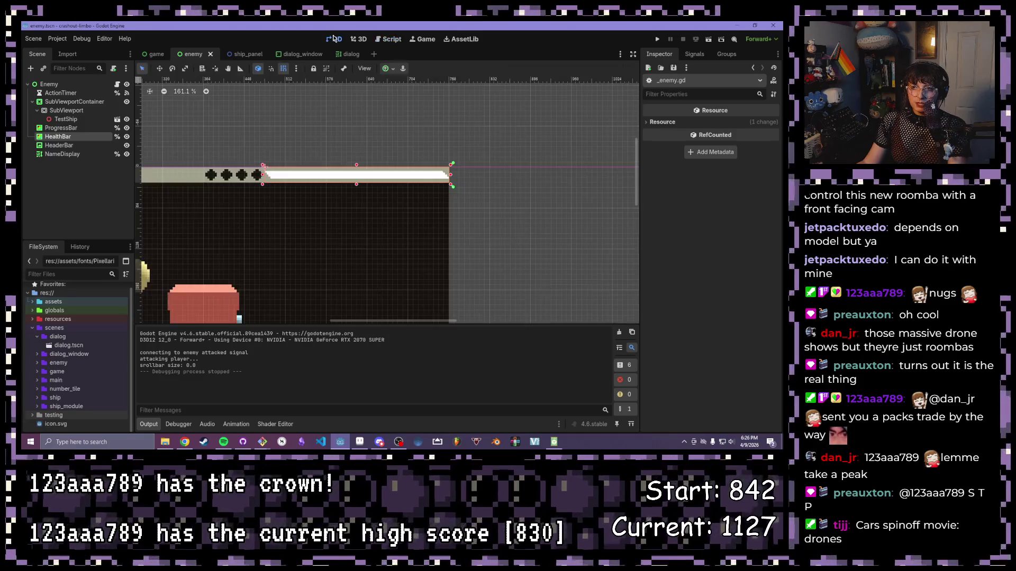
- Try moving the HealthBar right in the viewport, undo it, and return to enemy.gd
{"action": "scroll", "coordinate": [273, 166], "scroll_direction": "up", "scroll_amount": 4}
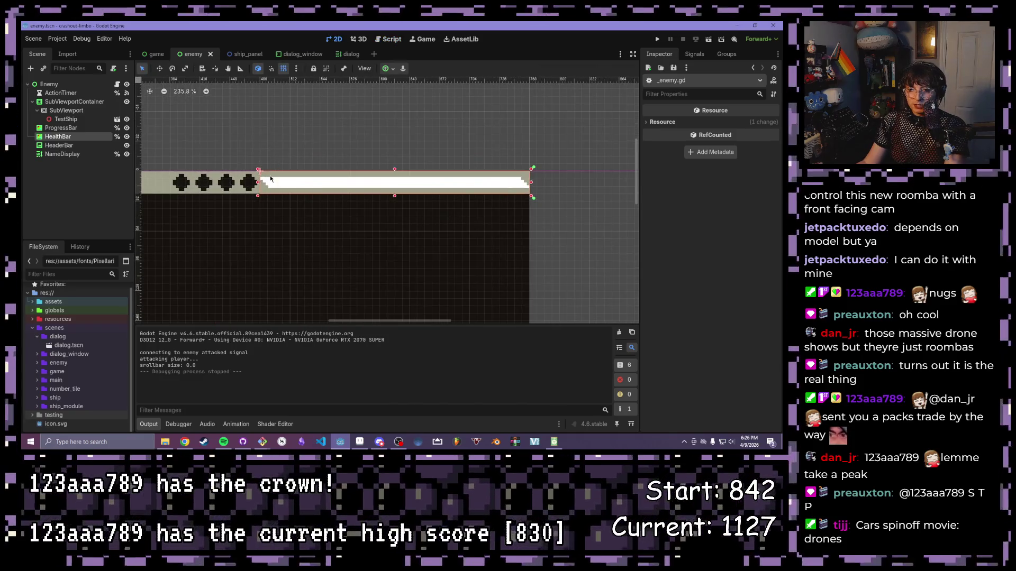
{"action": "left_click", "coordinate": [160, 68]}
{"action": "left_click_drag", "start_coordinate": [262, 182], "coordinate": [529, 183]}
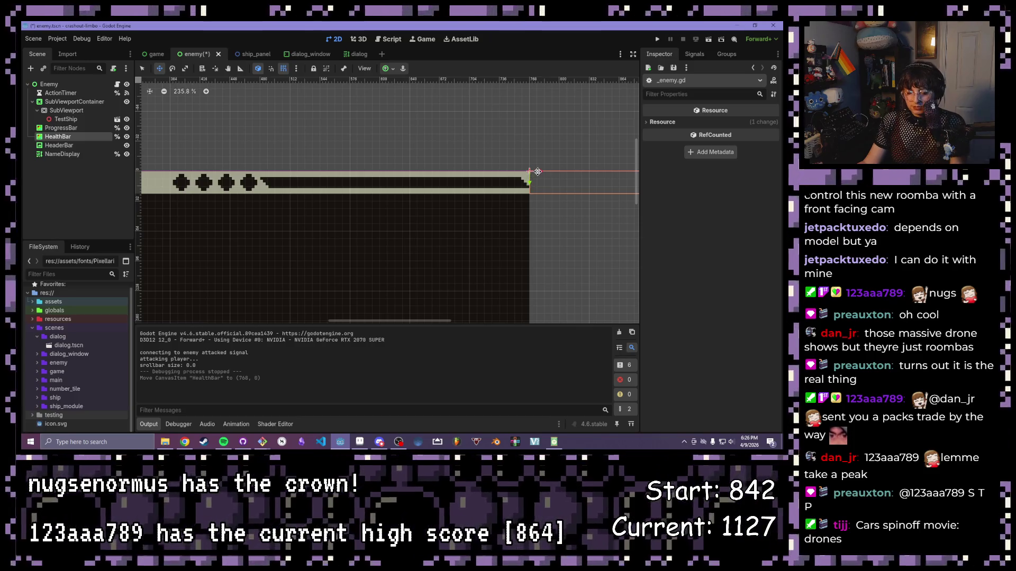
{"action": "key", "text": "ctrl+z"}
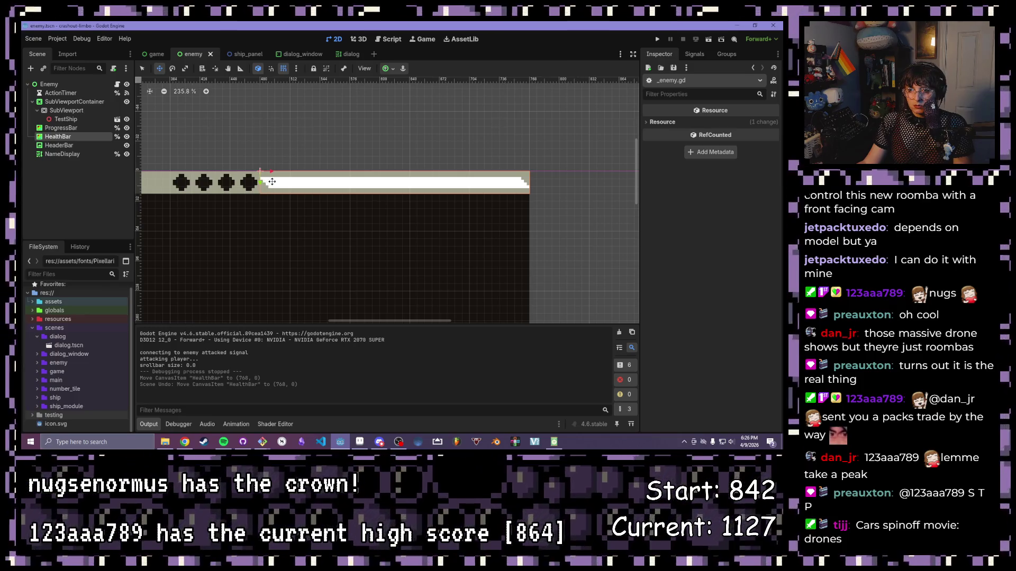
{"action": "mouse_move", "coordinate": [271, 175]}
{"action": "left_mouse_down"}
{"action": "mouse_move", "coordinate": [290, 174]}
{"action": "mouse_move", "coordinate": [271, 174]}
{"action": "left_mouse_up"}
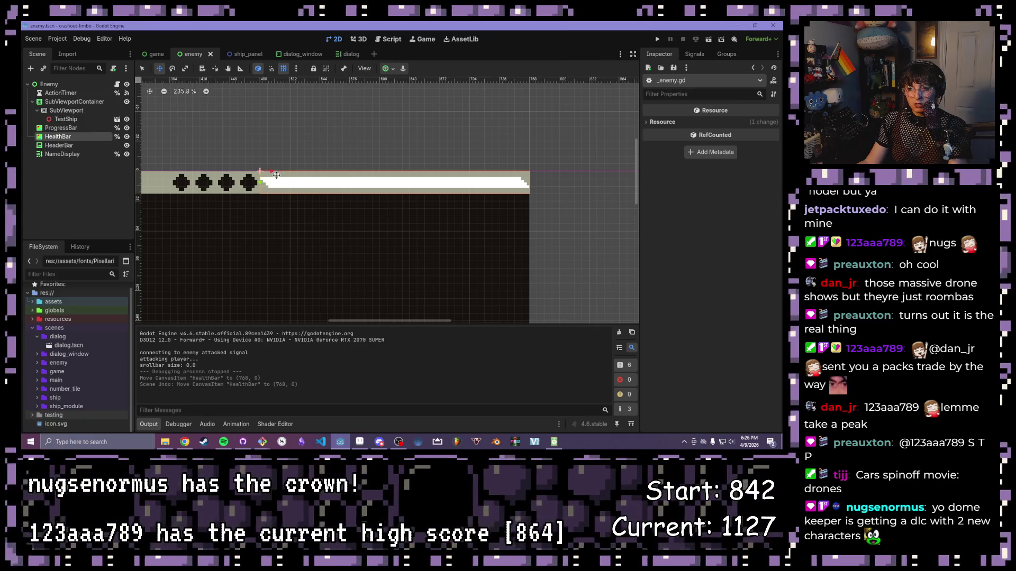
{"action": "mouse_move", "coordinate": [296, 175]}
{"action": "left_mouse_down"}
{"action": "mouse_move", "coordinate": [562, 177]}
{"action": "mouse_move", "coordinate": [296, 181]}
{"action": "left_mouse_up"}
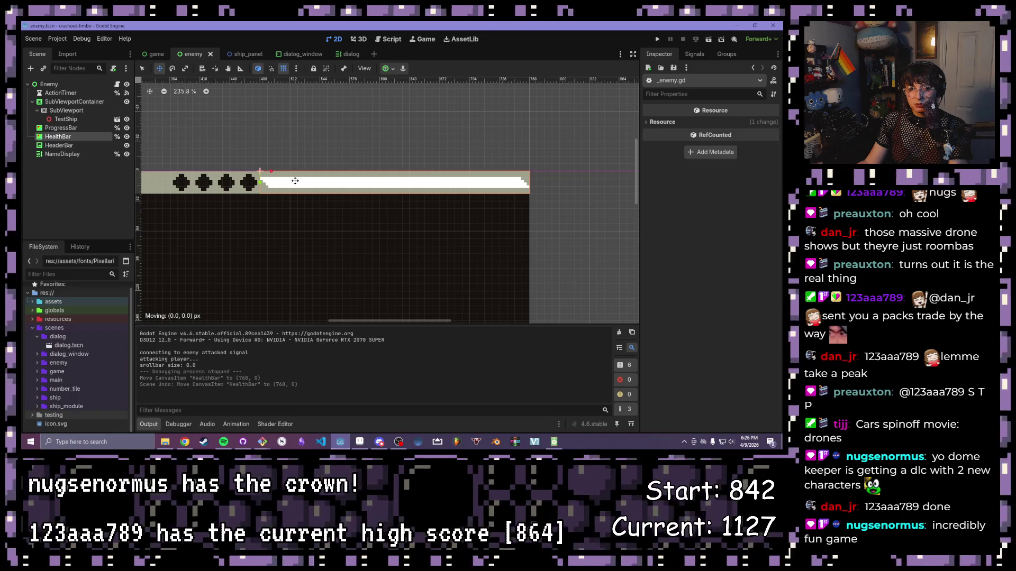
{"action": "left_click_drag", "start_coordinate": [295, 180], "coordinate": [294, 181]}
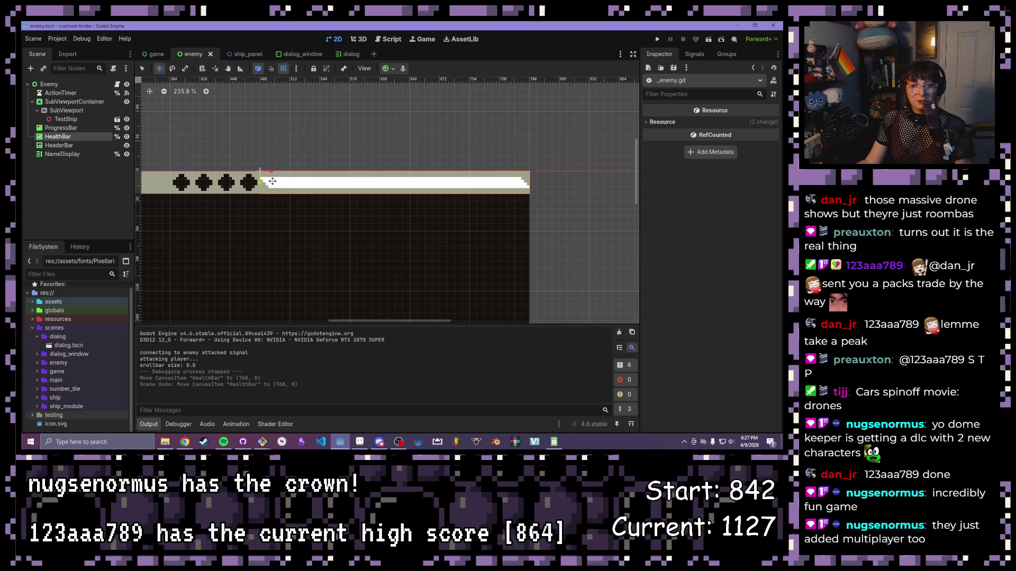
{"action": "mouse_move", "coordinate": [270, 181]}
{"action": "left_mouse_down"}
{"action": "mouse_move", "coordinate": [538, 180]}
{"action": "mouse_move", "coordinate": [264, 181]}
{"action": "left_mouse_up"}
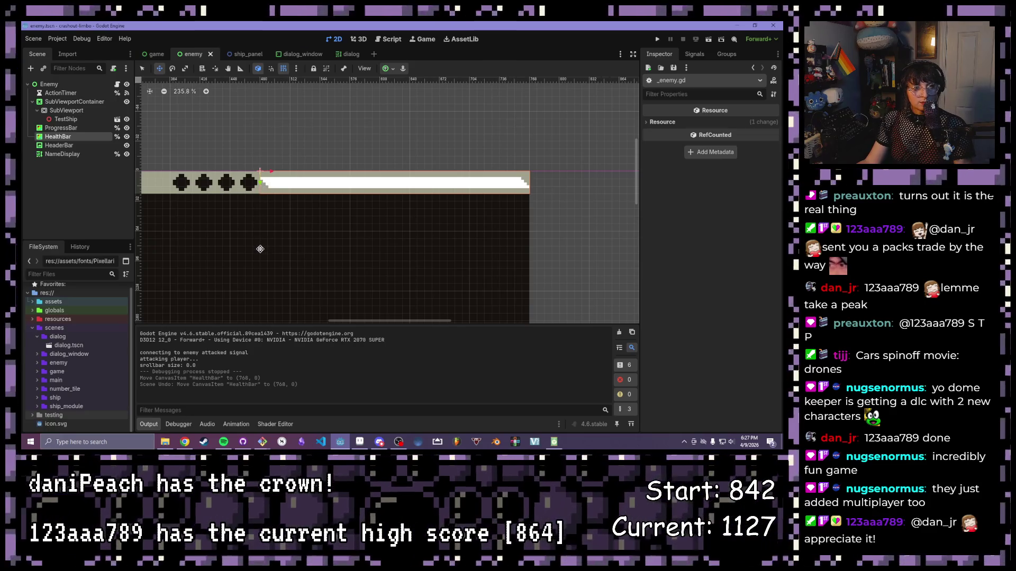
{"action": "scroll", "coordinate": [260, 249], "scroll_direction": "down", "scroll_amount": 2}
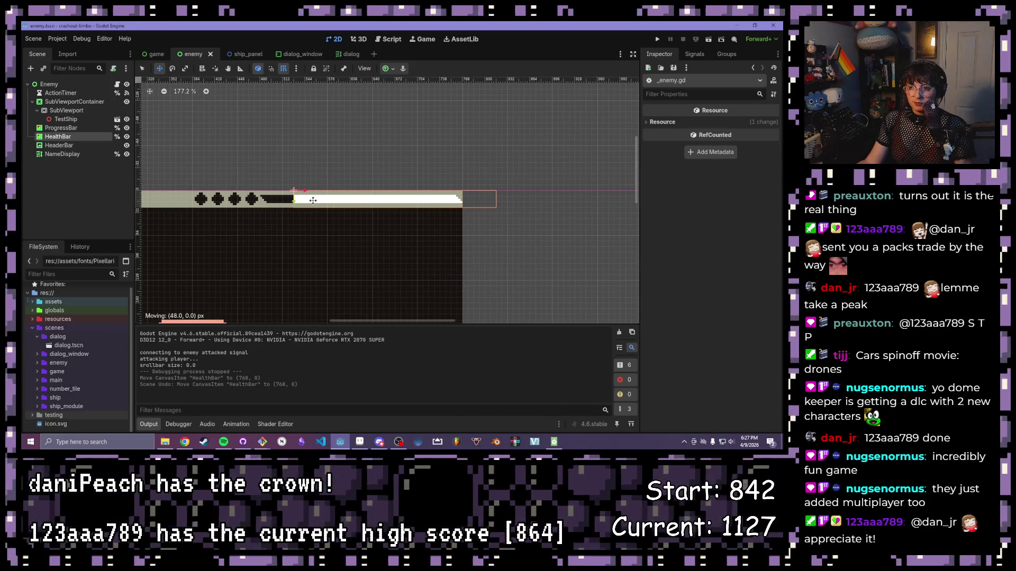
{"action": "scroll", "coordinate": [268, 212], "scroll_direction": "up", "scroll_amount": 2}
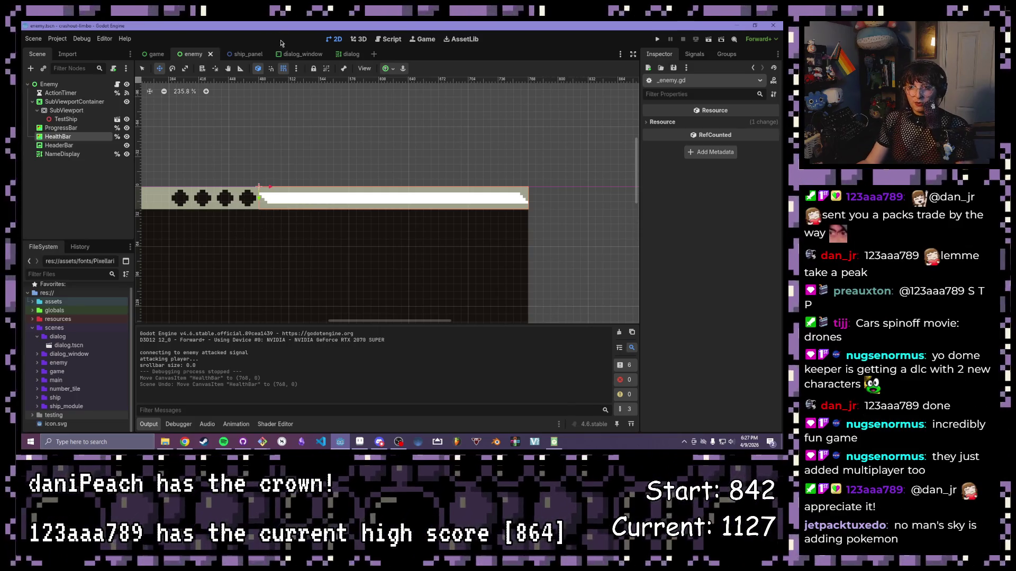
{"action": "left_click", "coordinate": [388, 39]}
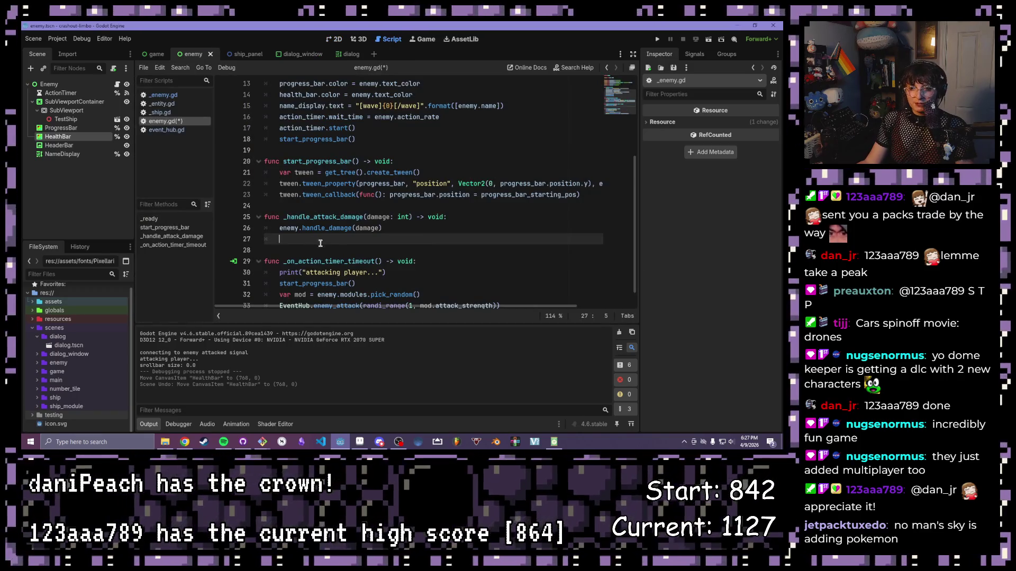
- Add a '# 288.0' comment on line 27 of enemy.gd and run the project
{"action": "scroll", "coordinate": [320, 238], "scroll_direction": "up", "scroll_amount": 3}
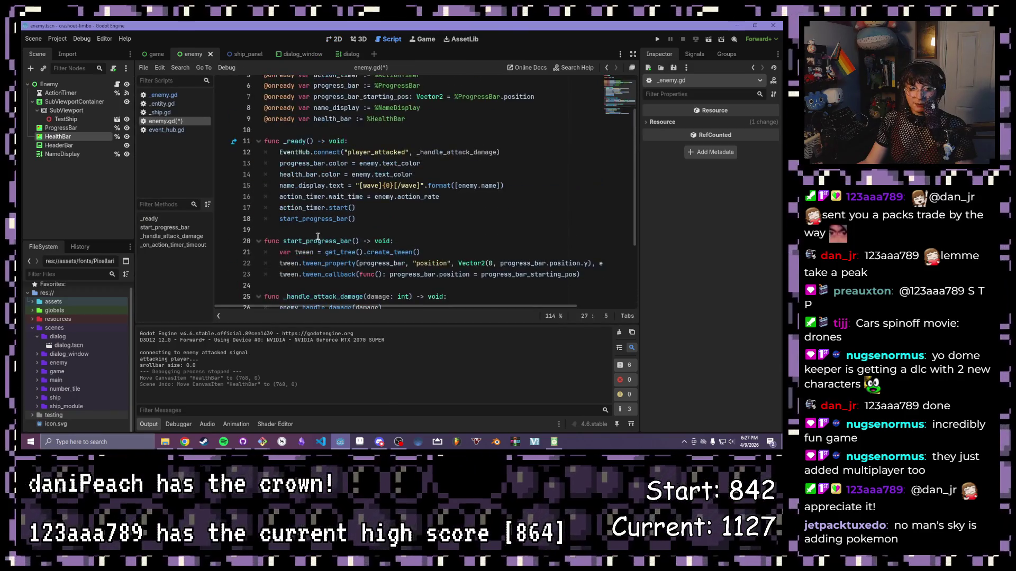
{"action": "scroll", "coordinate": [315, 239], "scroll_direction": "down", "scroll_amount": 3}
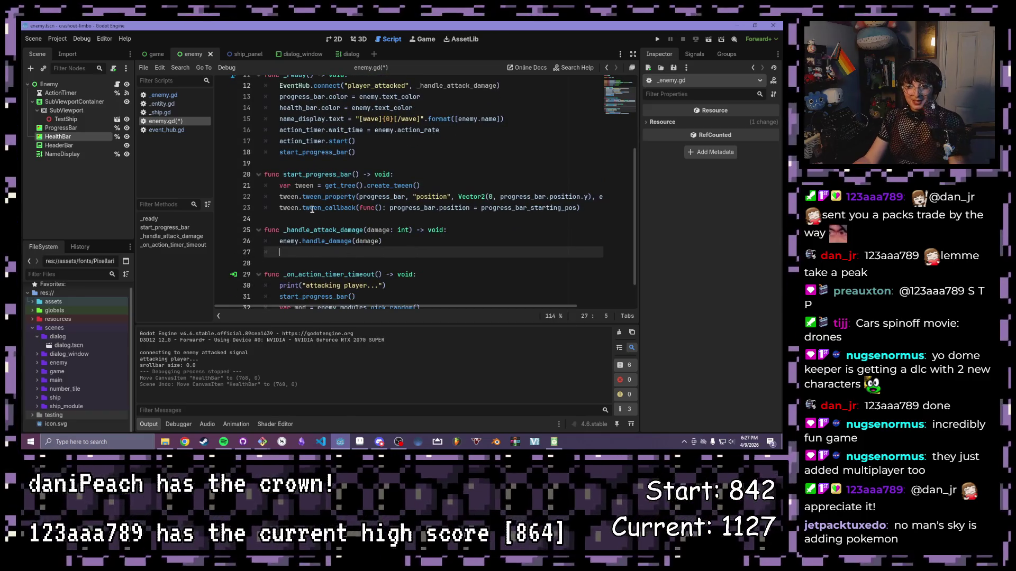
{"action": "mouse_move", "coordinate": [312, 210]}
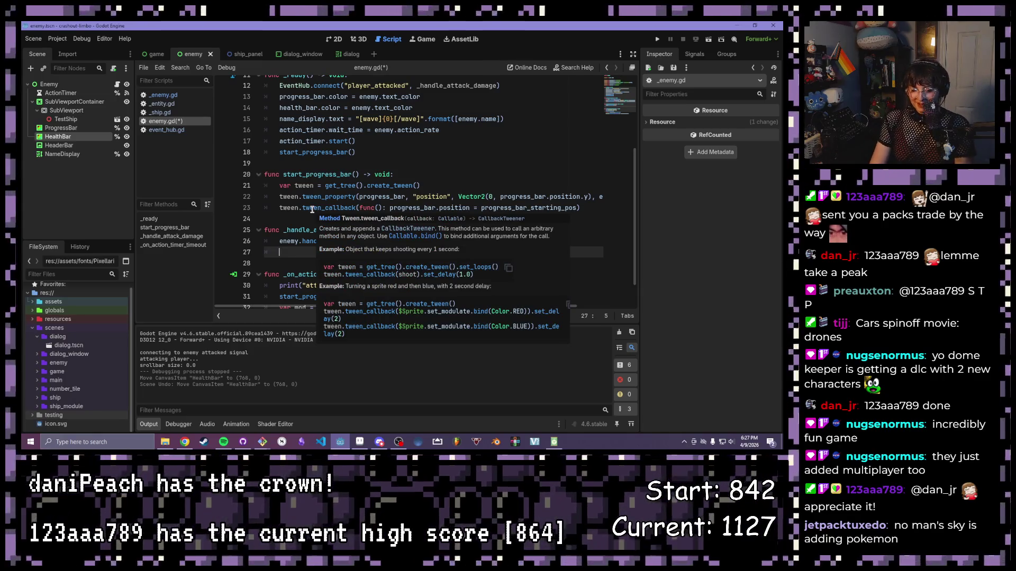
{"action": "type", "text": "288"}
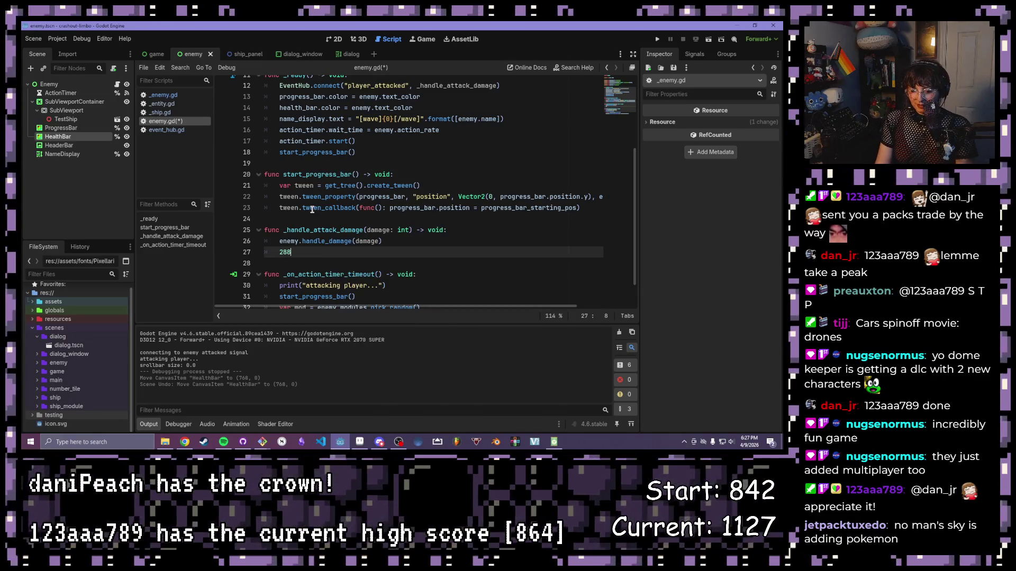
{"action": "type", "text": ".0"}
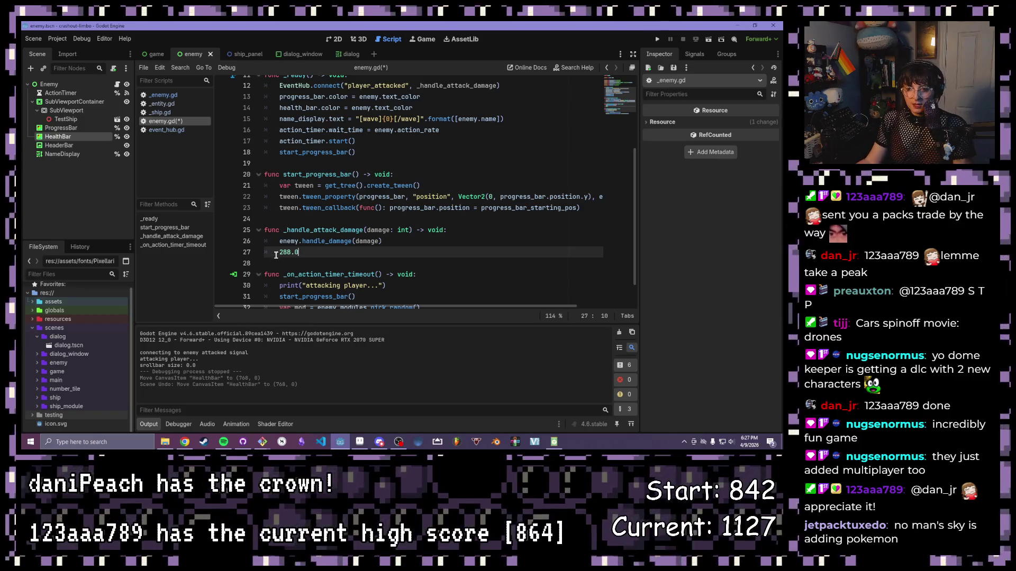
{"action": "left_click_drag", "start_coordinate": [277, 255], "coordinate": [281, 250]}
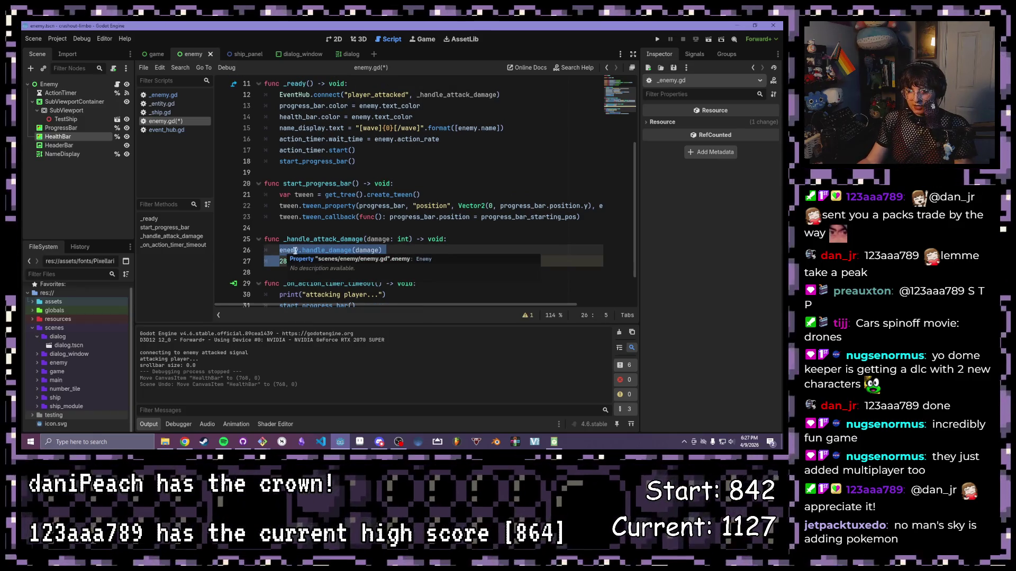
{"action": "left_click", "coordinate": [278, 263]}
{"action": "type", "text": "# 288.0"}
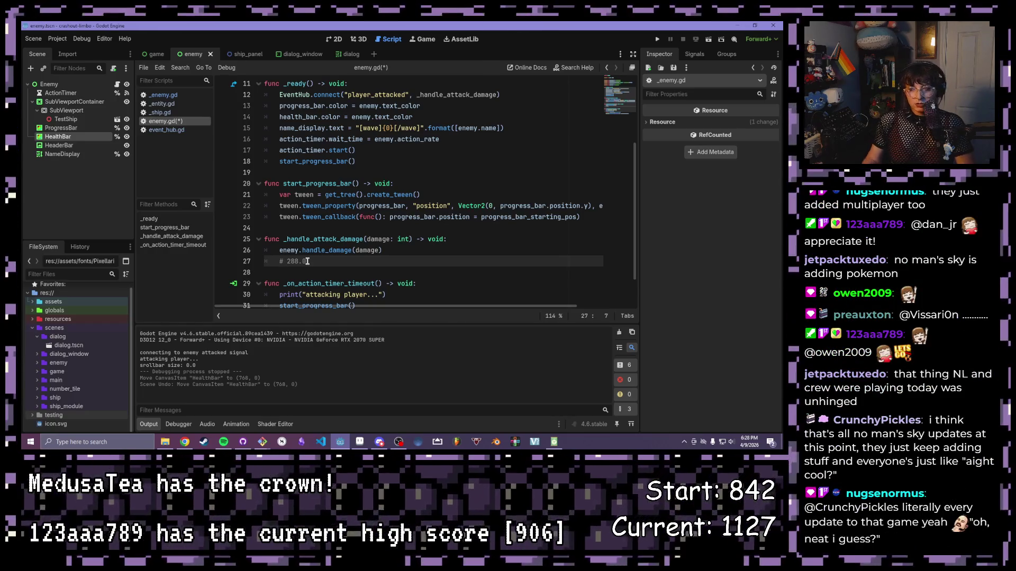
{"action": "left_click", "coordinate": [658, 40]}
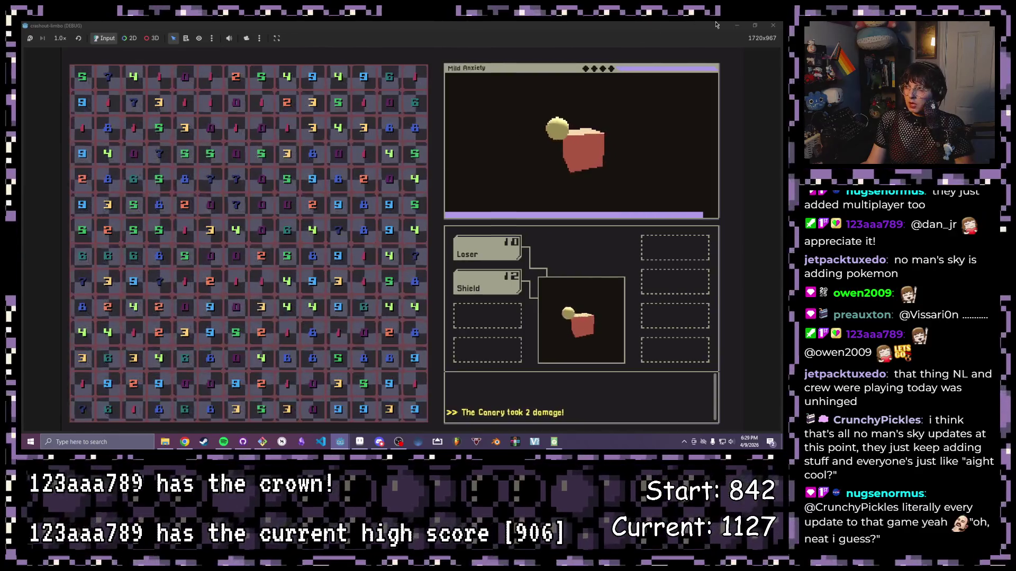
- Close the running game window with Alt+F4 to end the test run
{"action": "key", "text": "alt+F4"}
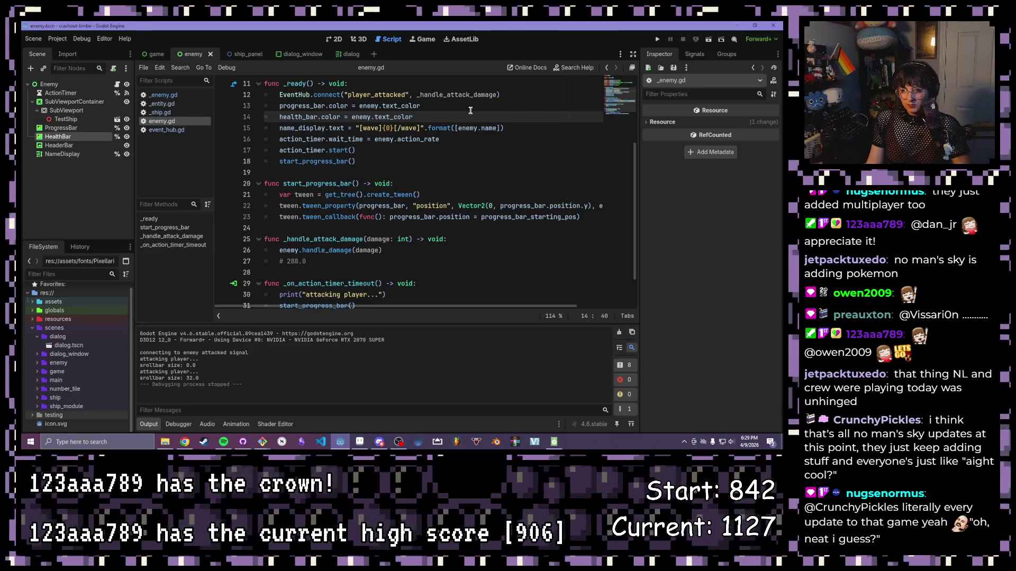
- Look over the '# 288.0' comment on line 27 of enemy.gd, then switch to the 2D view
{"action": "left_click", "coordinate": [354, 250]}
{"action": "key", "text": "Down"}
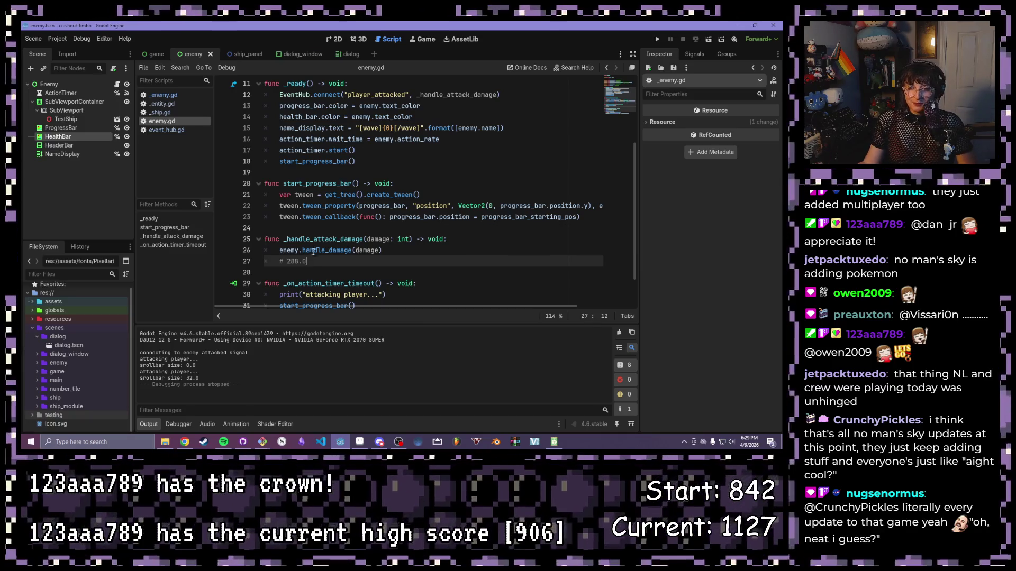
{"action": "left_click_drag", "start_coordinate": [307, 261], "coordinate": [279, 259]}
{"action": "key", "text": "End"}
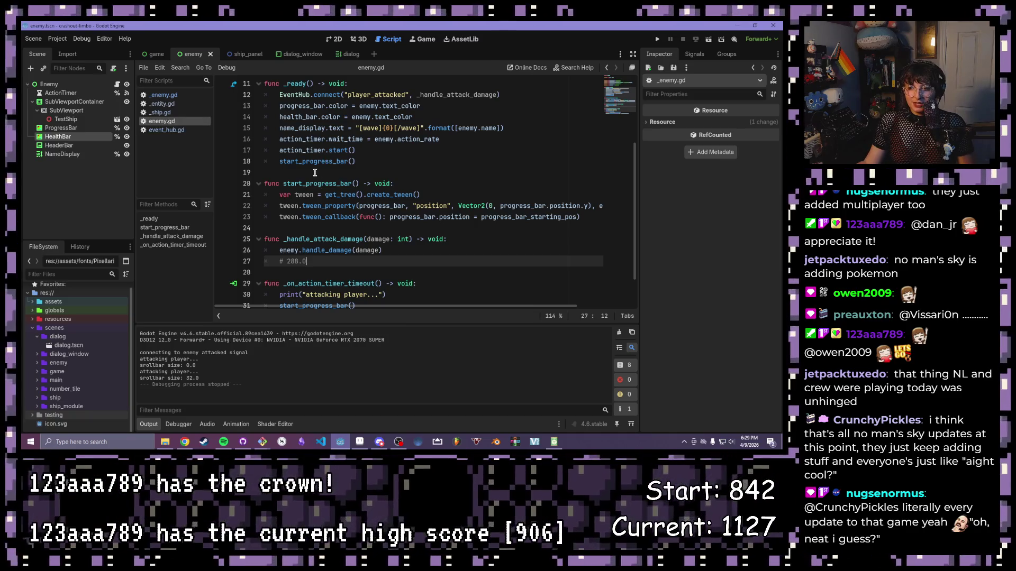
{"action": "left_click", "coordinate": [334, 39]}
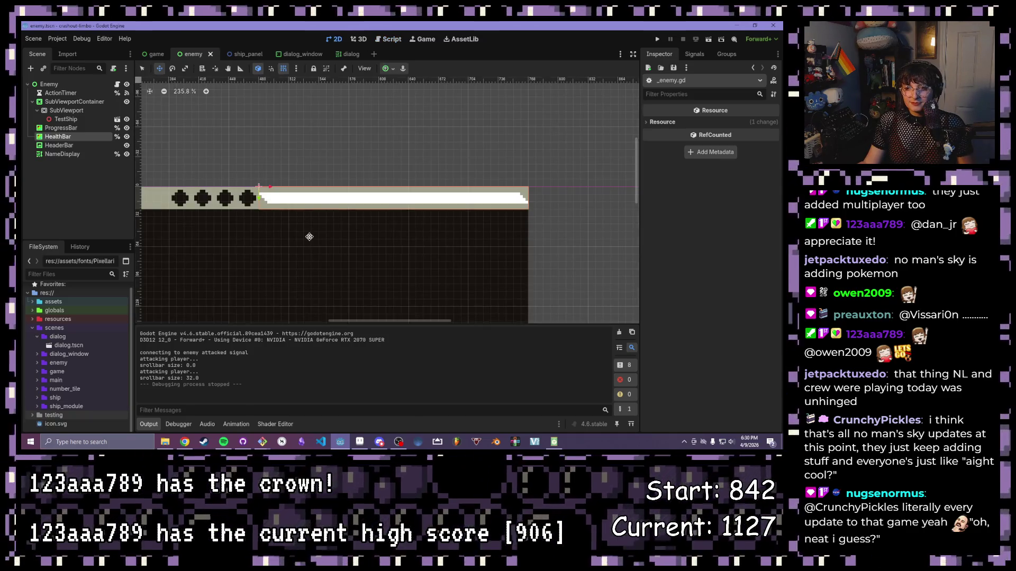
- Zoom and pan the enemy canvas to see the whole enemy panel
{"action": "scroll", "coordinate": [309, 234], "scroll_direction": "down", "scroll_amount": 3}
{"action": "scroll", "coordinate": [305, 239], "scroll_direction": "down", "scroll_amount": 1}
{"action": "mouse_move", "coordinate": [264, 257]}
{"action": "left_mouse_down"}
{"action": "mouse_move", "coordinate": [376, 247]}
{"action": "mouse_move", "coordinate": [330, 232]}
{"action": "mouse_move", "coordinate": [398, 174]}
{"action": "left_mouse_up"}
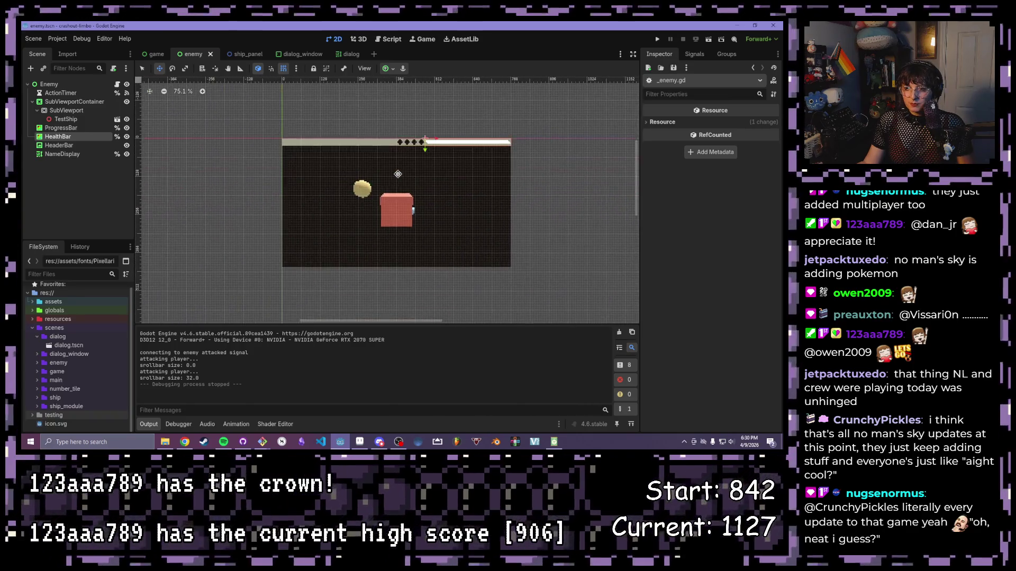
- In the game scene, inspect the enemy panel's health bar above the ship panel, then run the project
{"action": "left_click", "coordinate": [156, 54]}
{"action": "scroll", "coordinate": [339, 174], "scroll_direction": "down", "scroll_amount": 3}
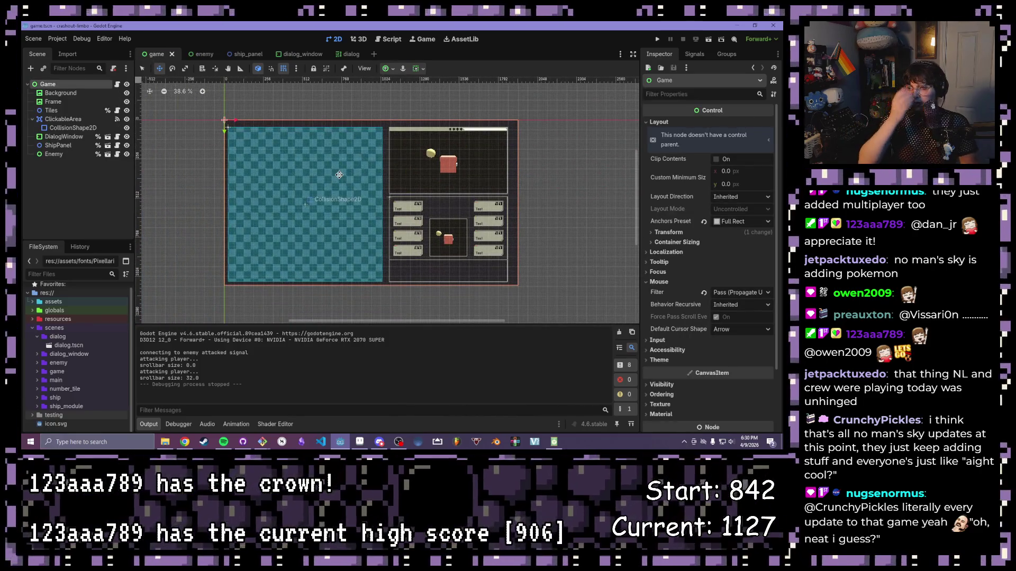
{"action": "scroll", "coordinate": [413, 216], "scroll_direction": "up", "scroll_amount": 1}
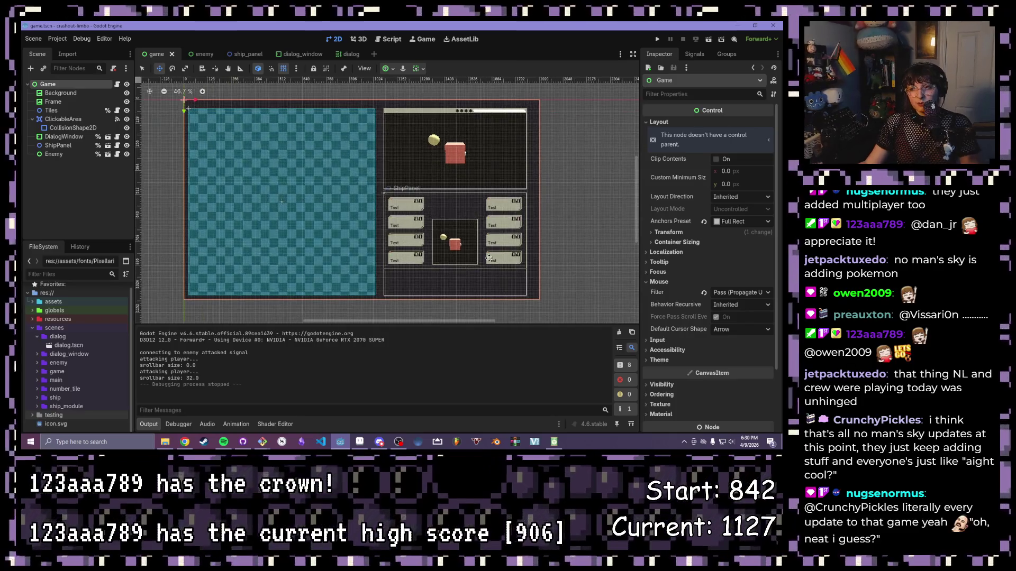
{"action": "scroll", "coordinate": [535, 239], "scroll_direction": "up", "scroll_amount": 2}
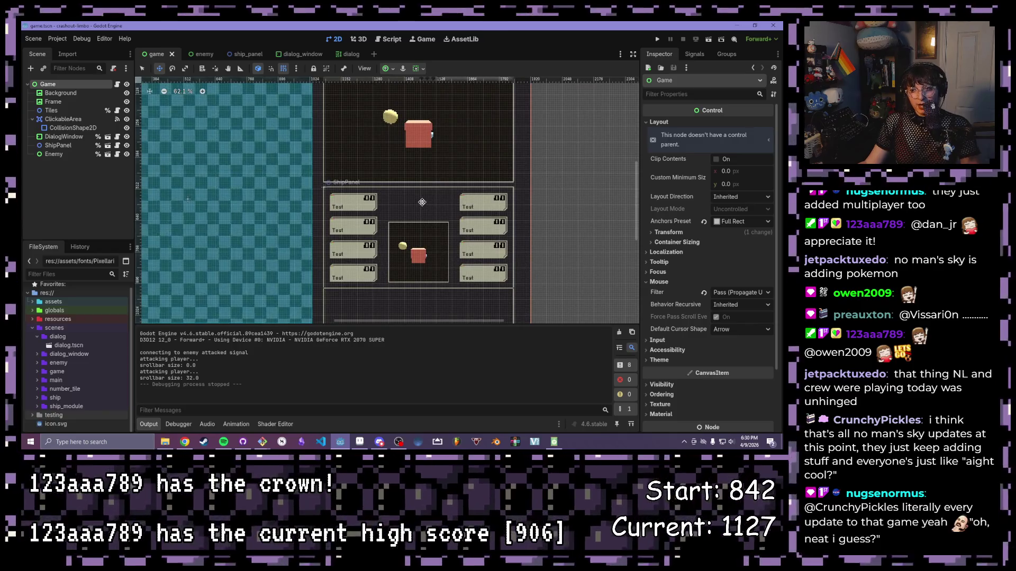
{"action": "scroll", "coordinate": [397, 238], "scroll_direction": "up", "scroll_amount": 2}
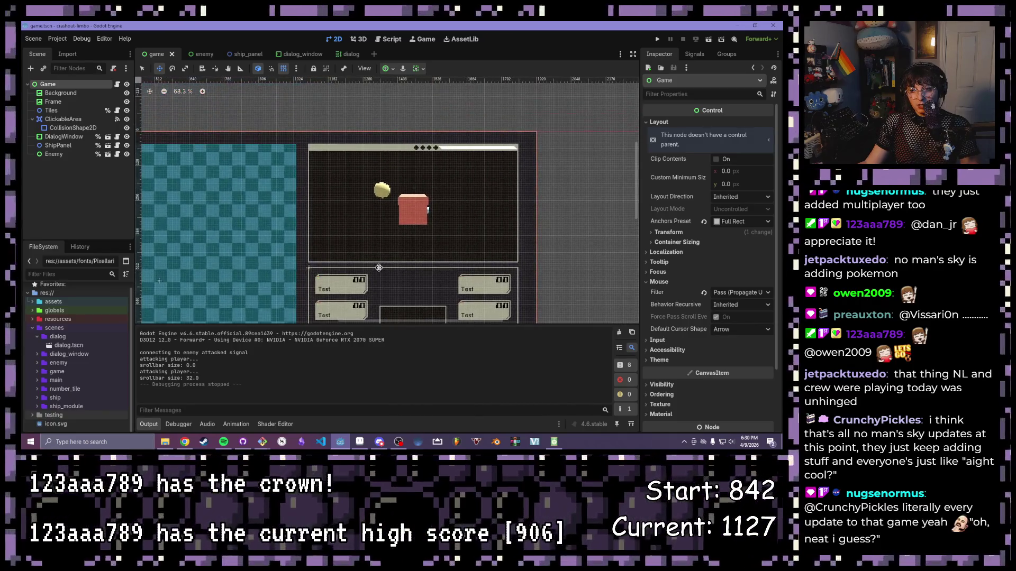
{"action": "scroll", "coordinate": [379, 267], "scroll_direction": "down", "scroll_amount": 3}
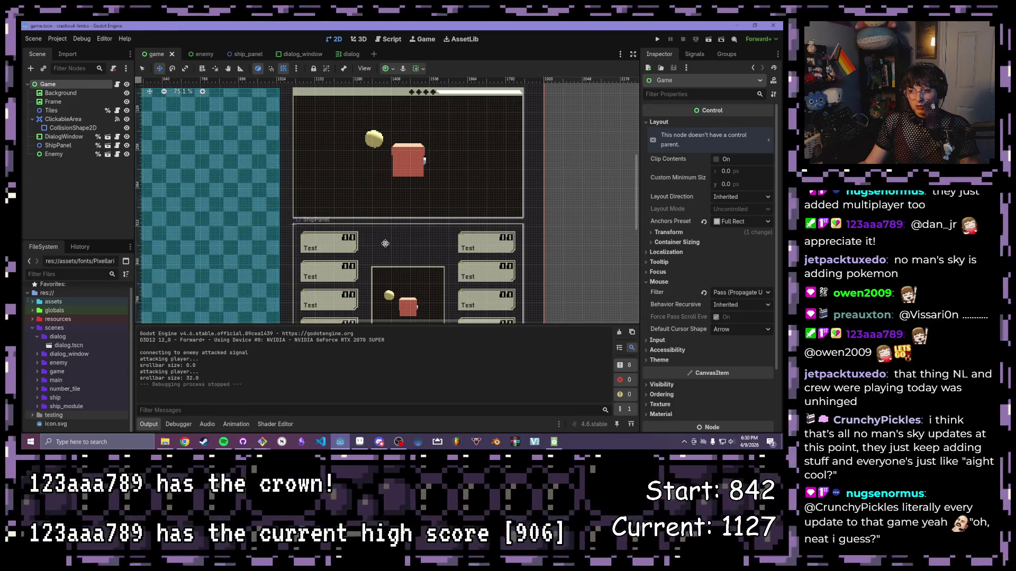
{"action": "scroll", "coordinate": [385, 243], "scroll_direction": "up", "scroll_amount": 4}
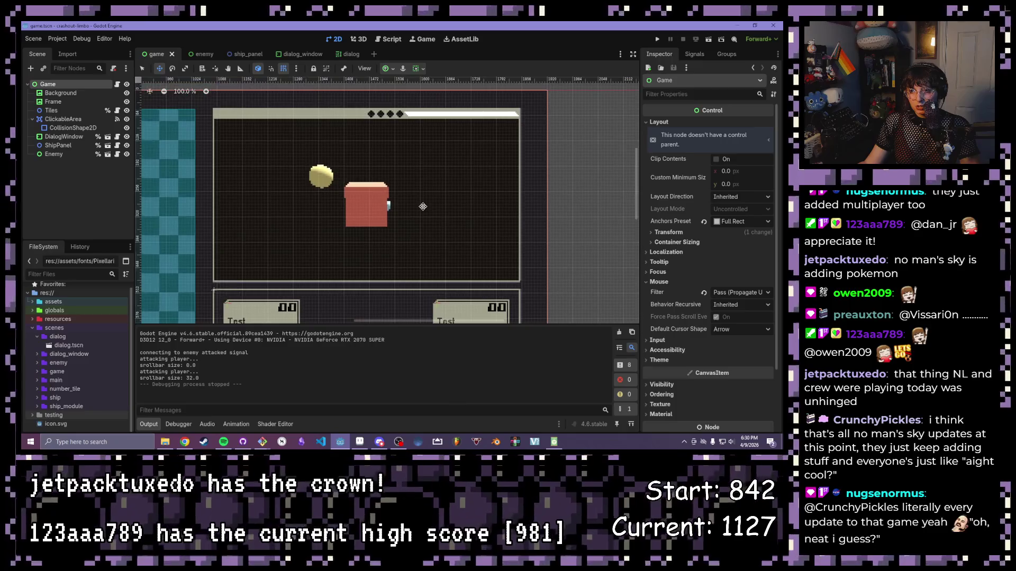
{"action": "left_click_drag", "start_coordinate": [423, 207], "coordinate": [416, 214]}
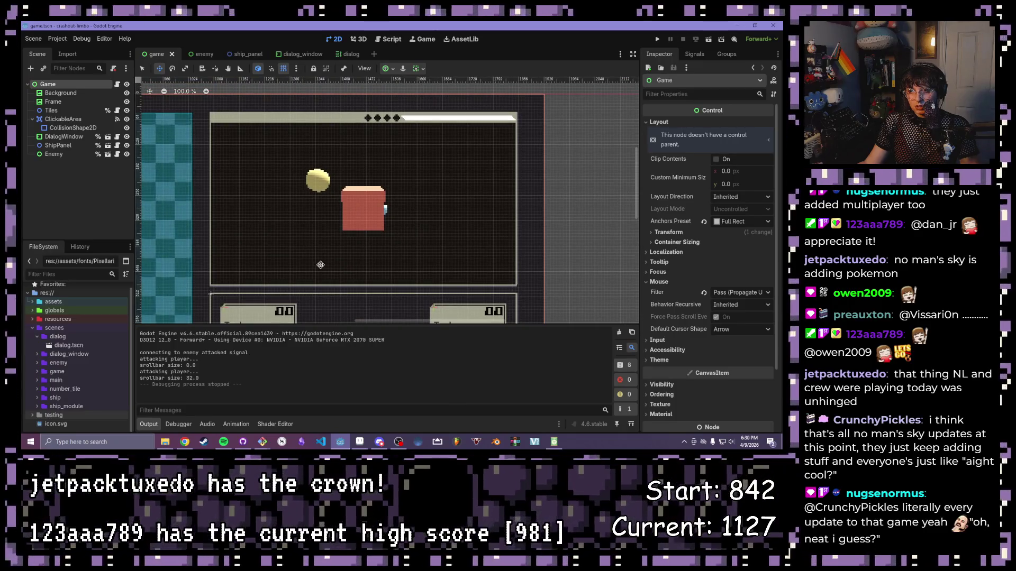
{"action": "scroll", "coordinate": [320, 264], "scroll_direction": "down", "scroll_amount": 2}
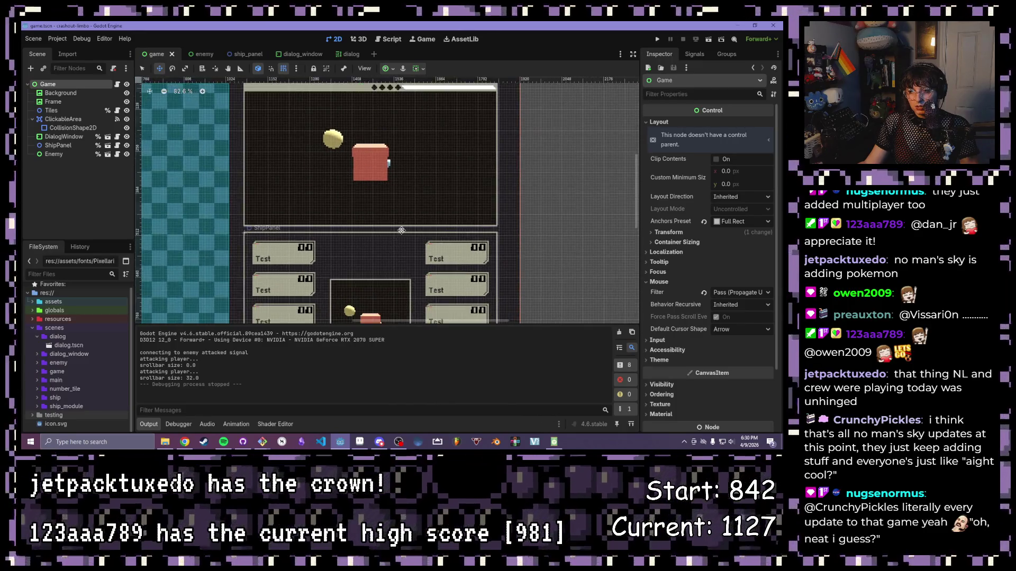
{"action": "scroll", "coordinate": [401, 230], "scroll_direction": "up", "scroll_amount": 2}
{"action": "scroll", "coordinate": [426, 259], "scroll_direction": "down", "scroll_amount": 4}
{"action": "left_click_drag", "start_coordinate": [426, 259], "coordinate": [431, 256]}
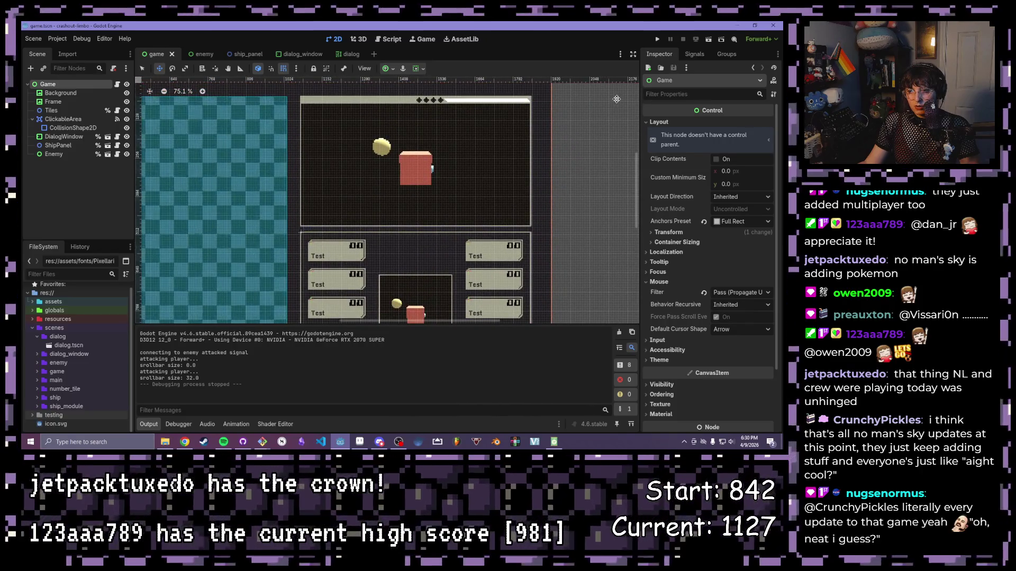
{"action": "left_click", "coordinate": [657, 39]}
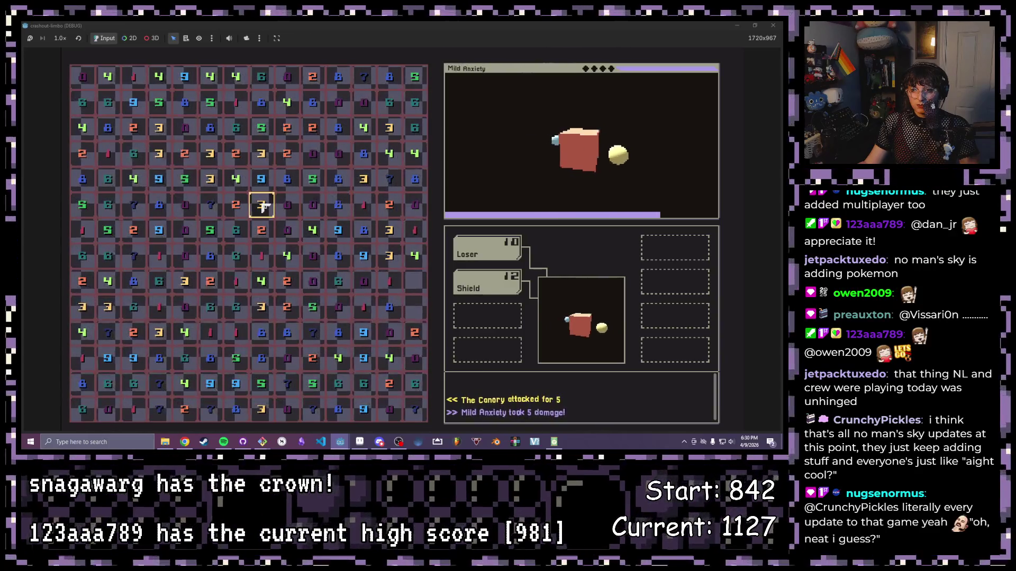
- Clear the first grid groups, including the 8-0-4 column into Shield and a 1-9 pair
{"action": "left_click_drag", "start_coordinate": [261, 206], "coordinate": [210, 204]}
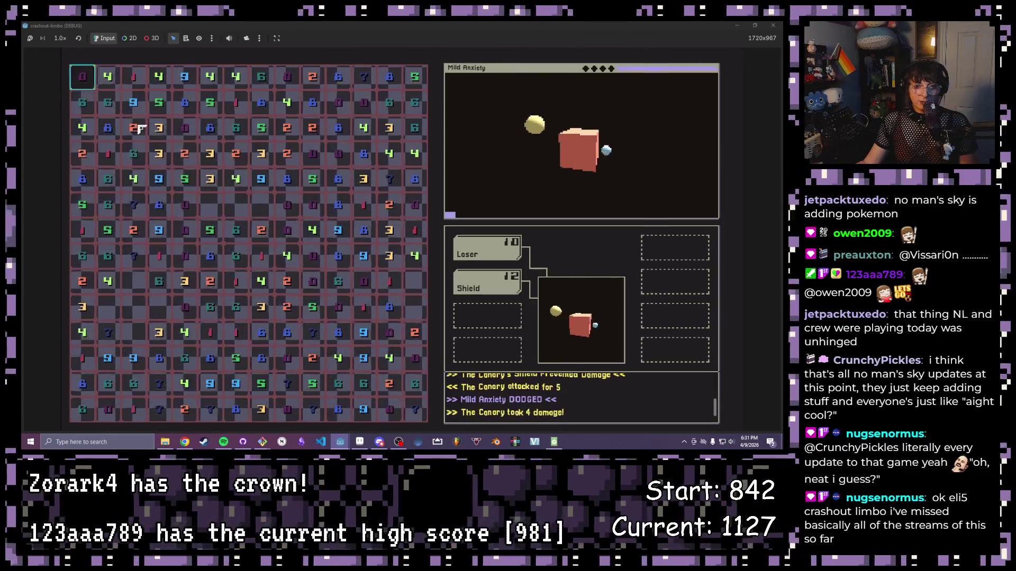
{"action": "left_click_drag", "start_coordinate": [305, 263], "coordinate": [382, 370]}
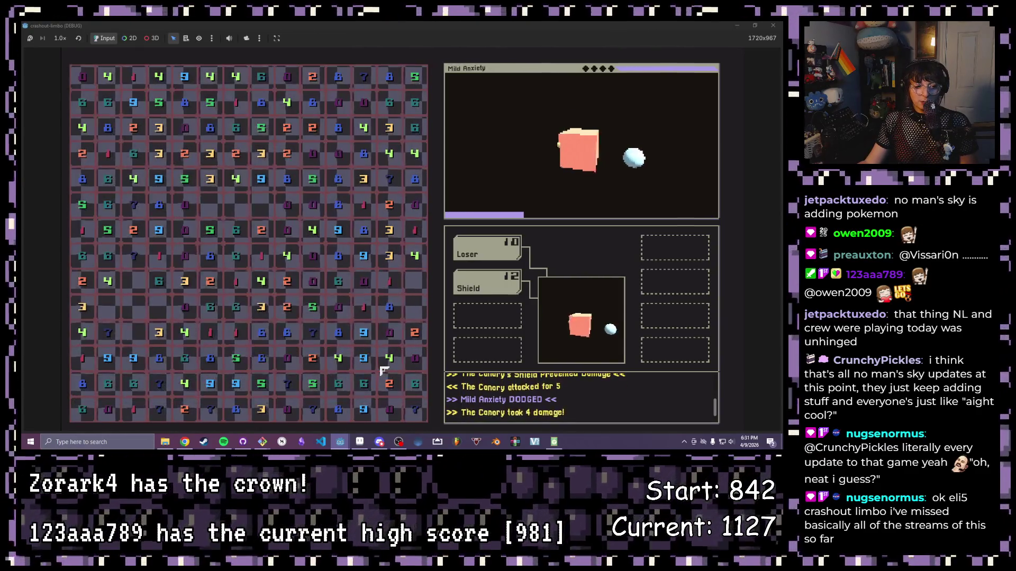
{"action": "left_click_drag", "start_coordinate": [159, 231], "coordinate": [165, 264]}
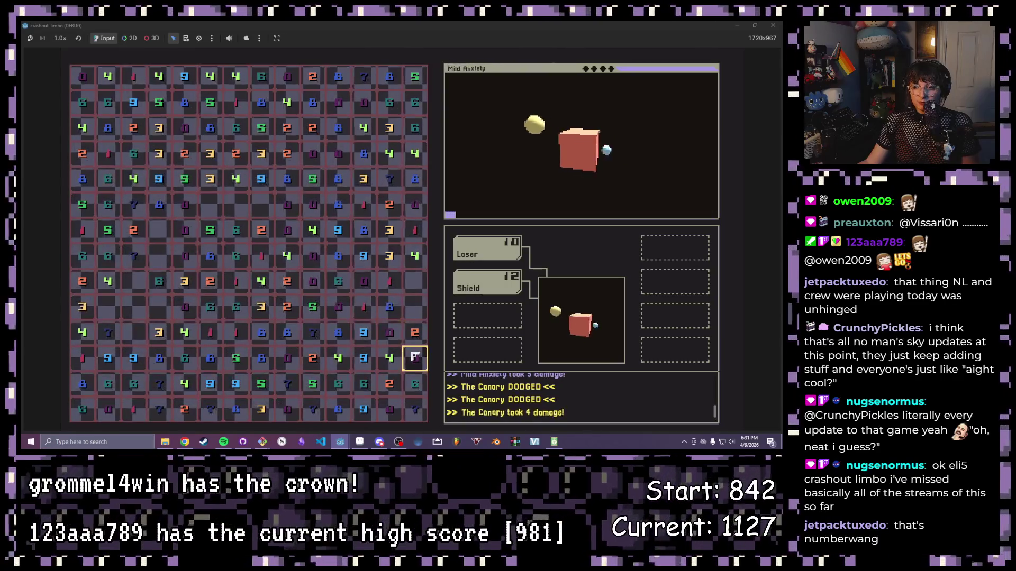
{"action": "mouse_move", "coordinate": [390, 309]}
{"action": "left_mouse_down"}
{"action": "mouse_move", "coordinate": [390, 358]}
{"action": "mouse_move", "coordinate": [513, 294]}
{"action": "left_mouse_up"}
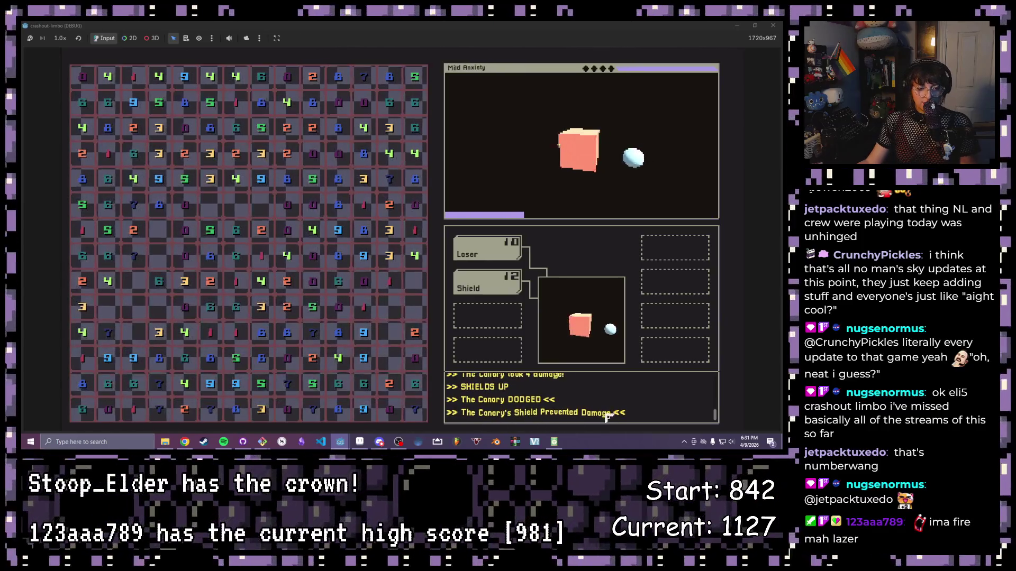
{"action": "left_click", "coordinate": [366, 312]}
{"action": "left_click", "coordinate": [364, 333]}
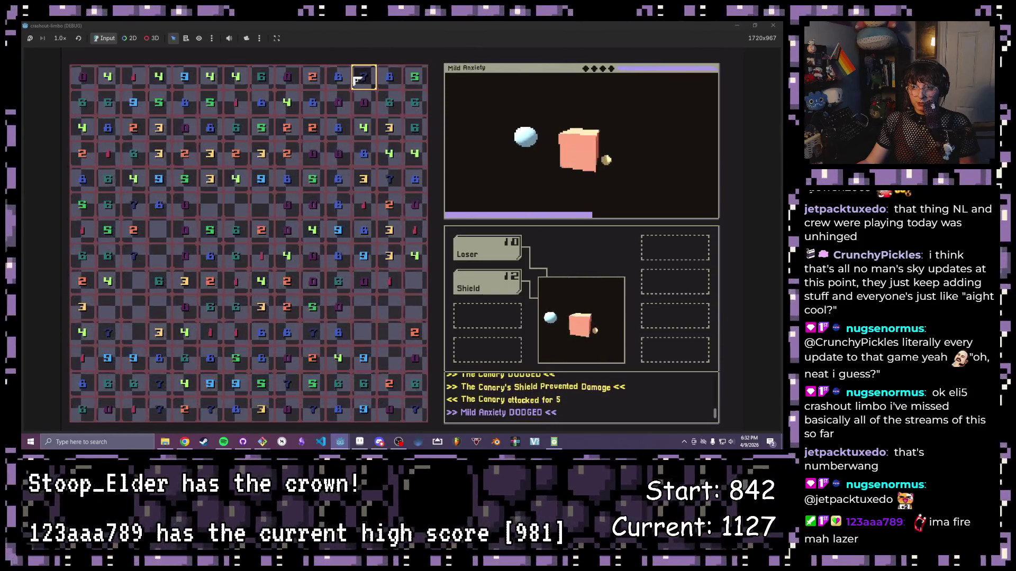
- Clear the 2-8, 8-4 and 9-1 pairs until Mild Anxiety is defeated
{"action": "left_click", "coordinate": [312, 80]}
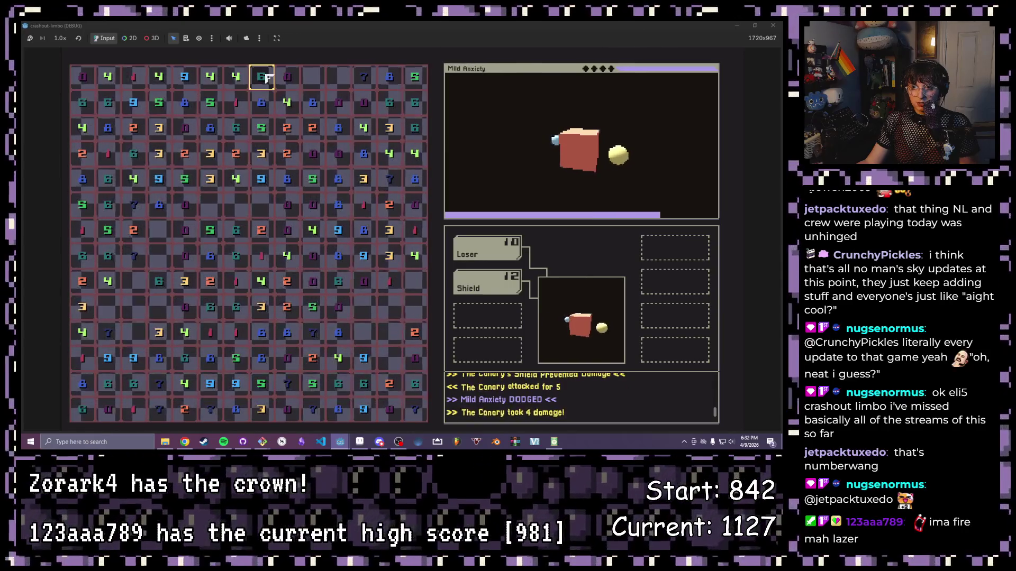
{"action": "left_click", "coordinate": [262, 102]}
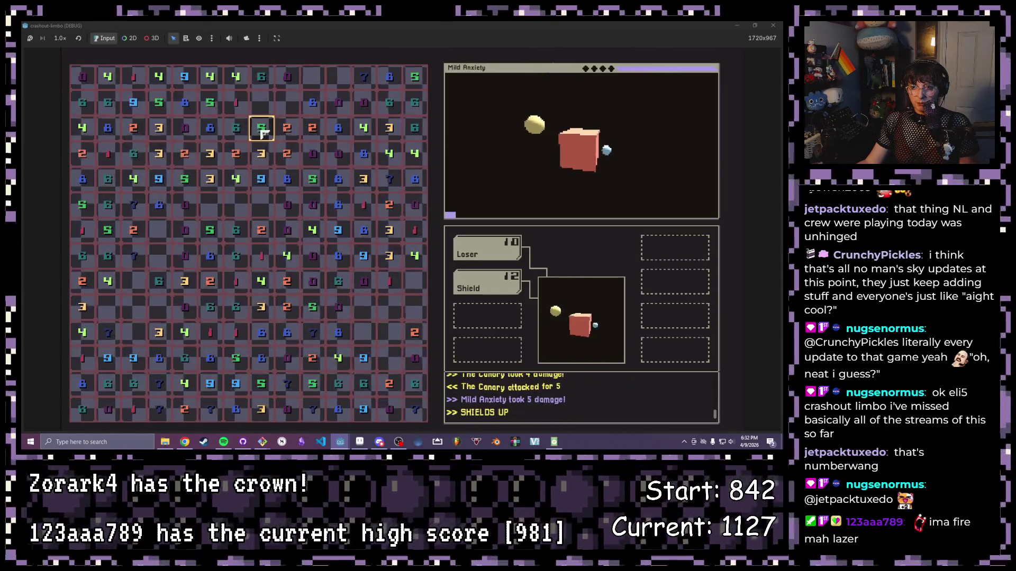
{"action": "left_click", "coordinate": [339, 129]}
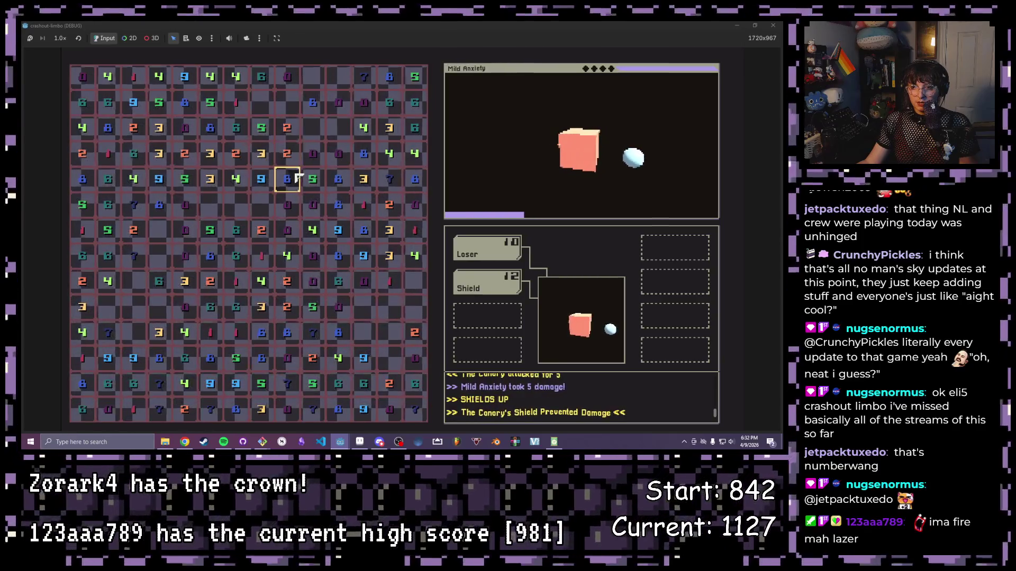
{"action": "left_click", "coordinate": [287, 178]}
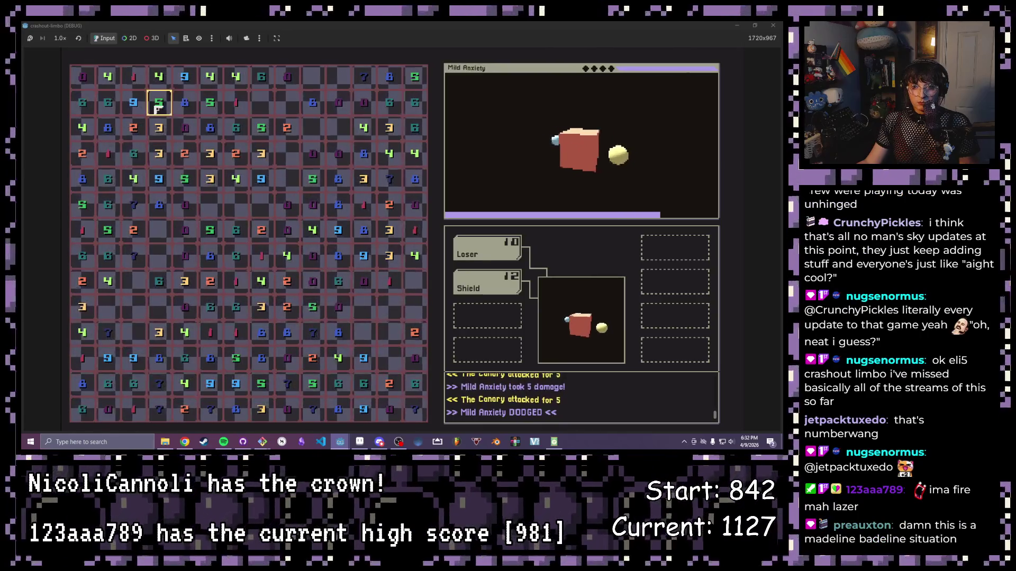
{"action": "left_click", "coordinate": [139, 111]}
{"action": "left_click", "coordinate": [133, 79]}
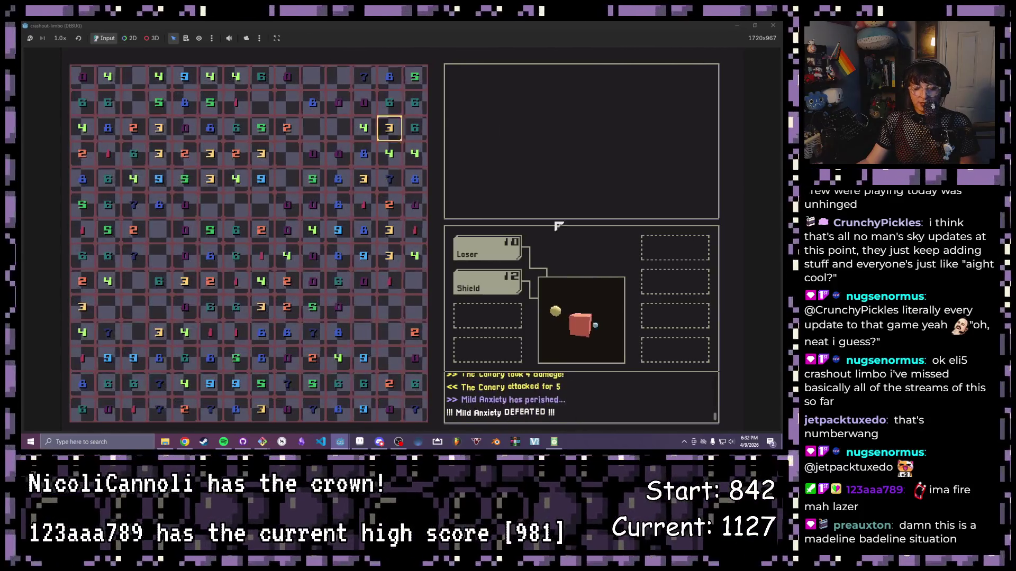
{"action": "left_click", "coordinate": [412, 231]}
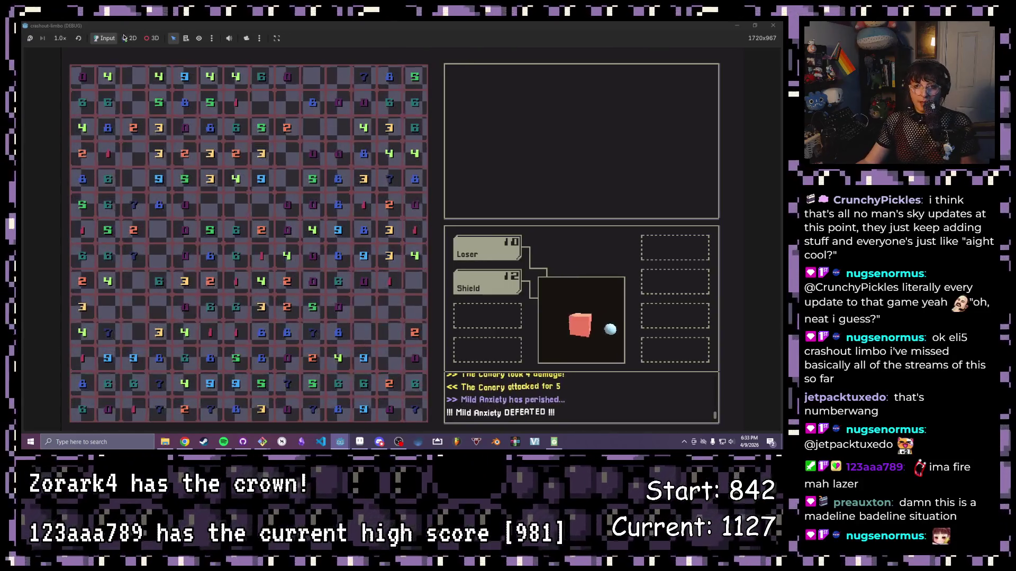
{"action": "left_click", "coordinate": [773, 25]}
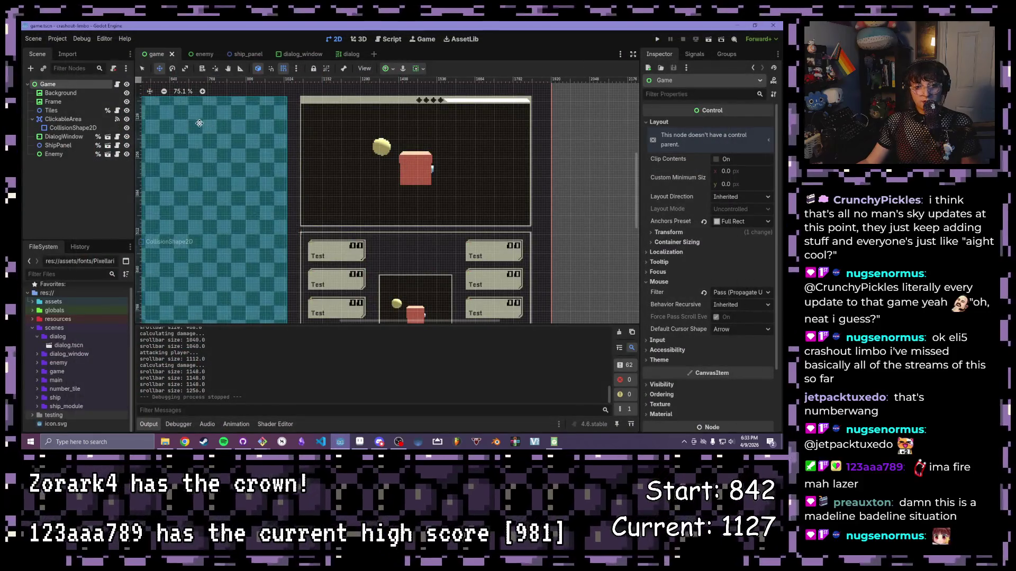
- Open enemy_ideas.gd from the globals folder in the FileSystem dock
{"action": "left_click", "coordinate": [37, 337]}
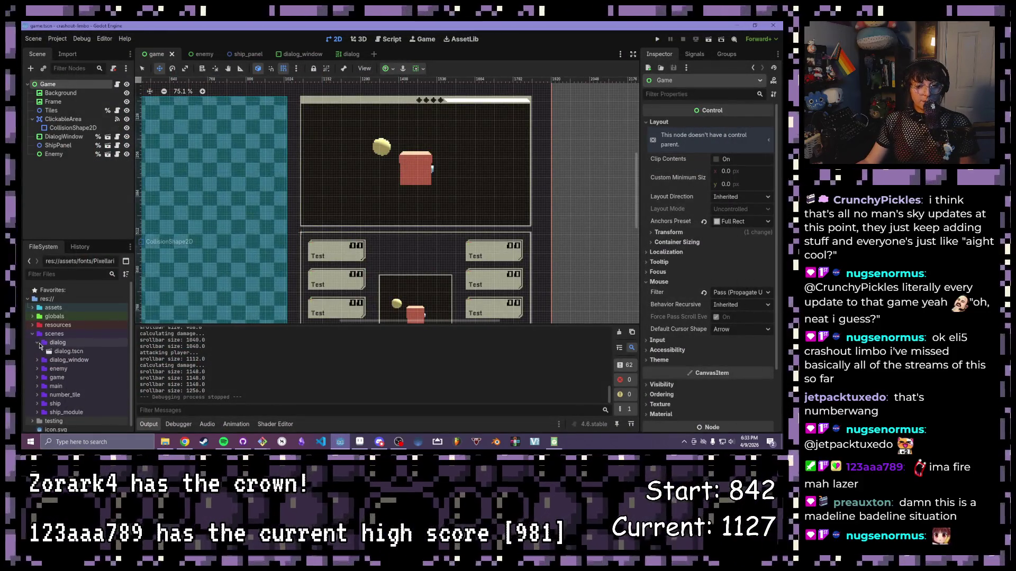
{"action": "scroll", "coordinate": [398, 105], "scroll_direction": "down", "scroll_amount": 2}
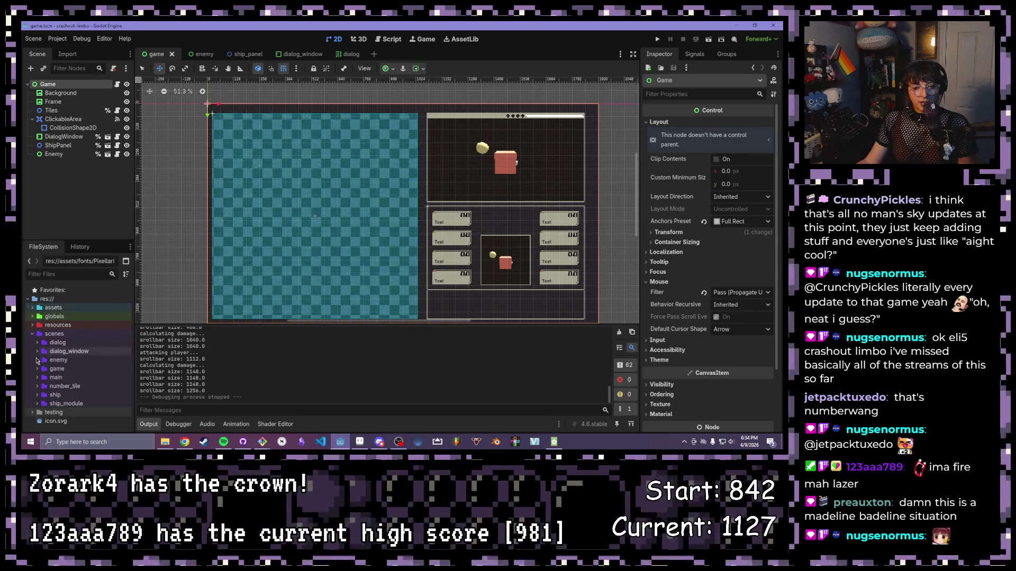
{"action": "left_click", "coordinate": [33, 317]}
{"action": "left_click", "coordinate": [58, 343]}
{"action": "double_click", "coordinate": [59, 342]}
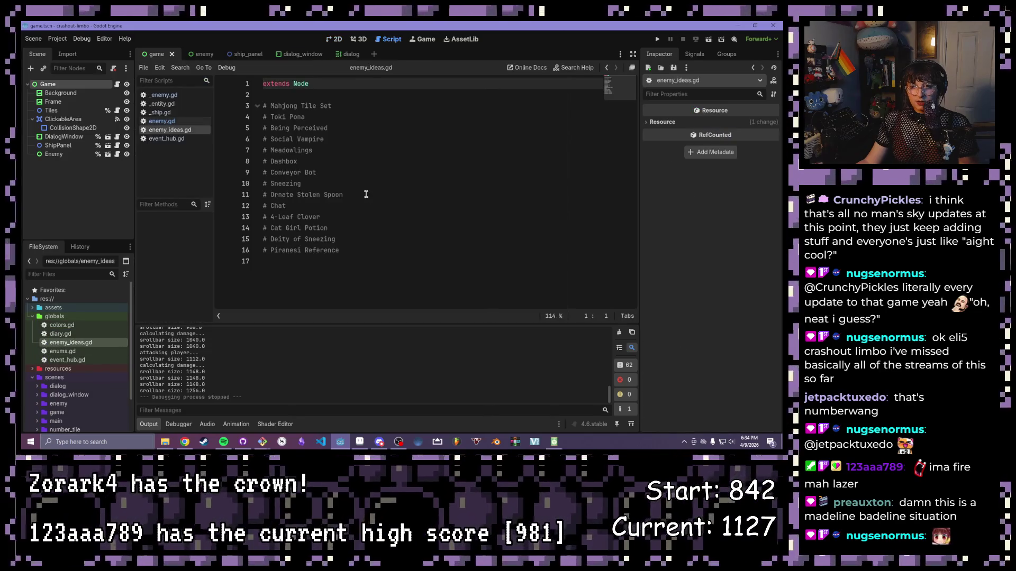
- Read through the commented enemy ideas, from Mahjong Tile Set to Piranesi Reference
{"action": "left_click_drag", "start_coordinate": [336, 106], "coordinate": [235, 106]}
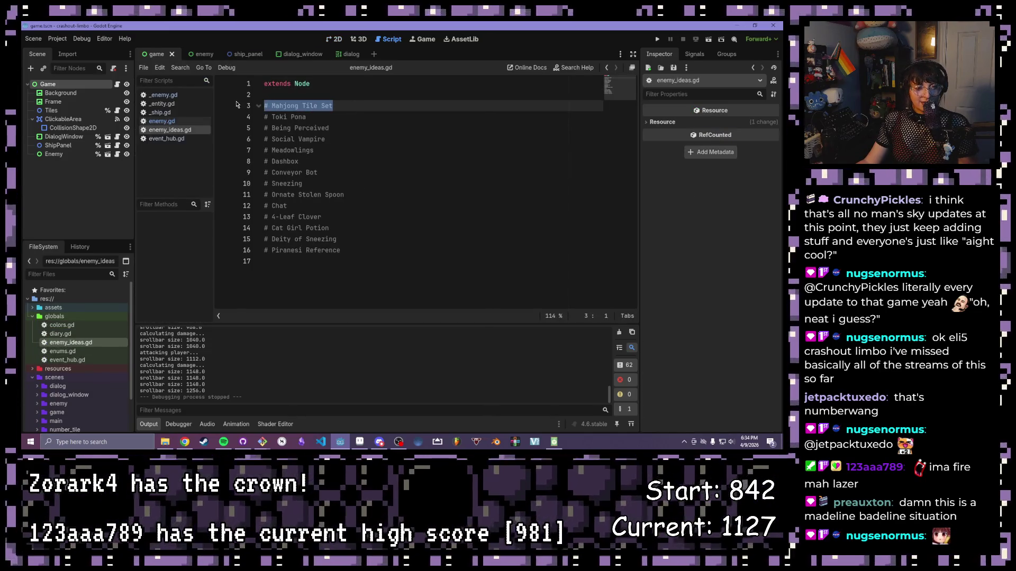
{"action": "left_click_drag", "start_coordinate": [331, 117], "coordinate": [251, 119]}
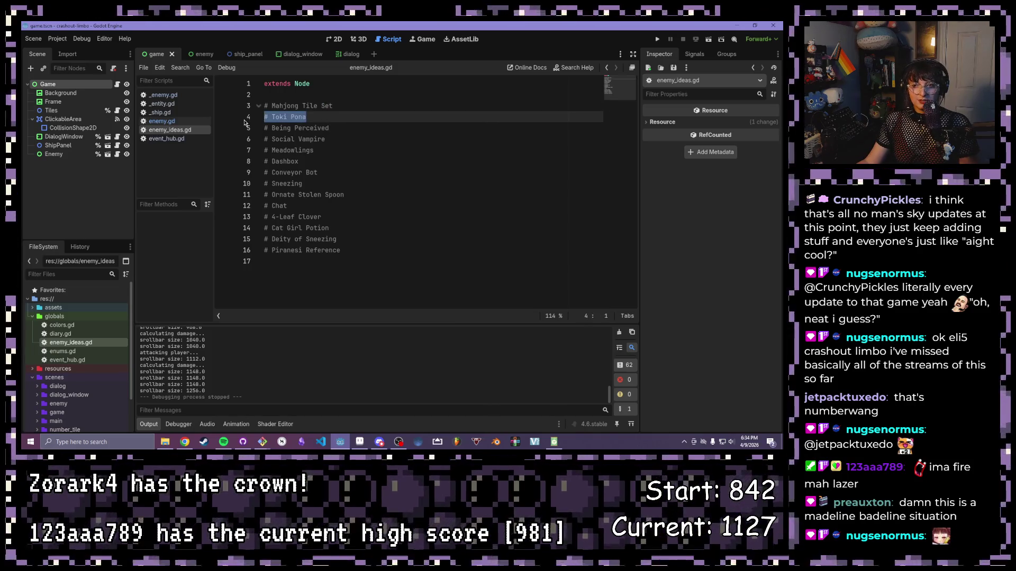
{"action": "left_click_drag", "start_coordinate": [347, 128], "coordinate": [262, 127]}
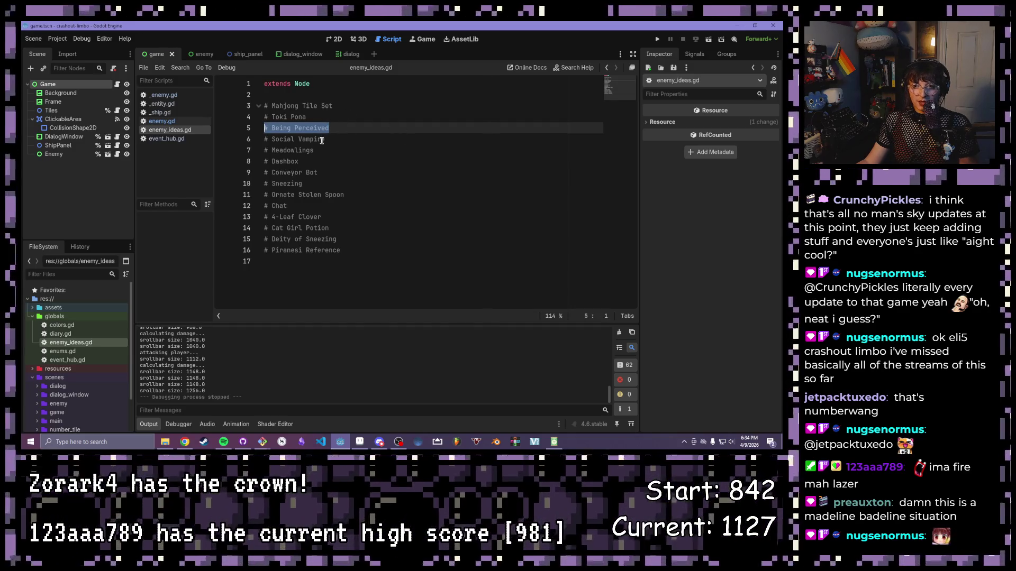
{"action": "left_click_drag", "start_coordinate": [335, 139], "coordinate": [238, 137]}
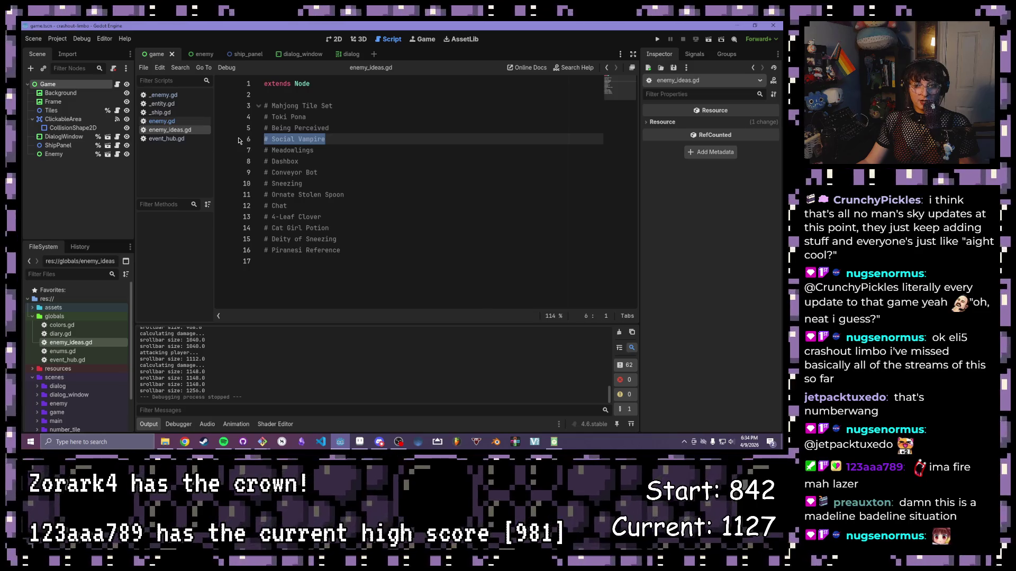
{"action": "left_click_drag", "start_coordinate": [334, 150], "coordinate": [236, 155]}
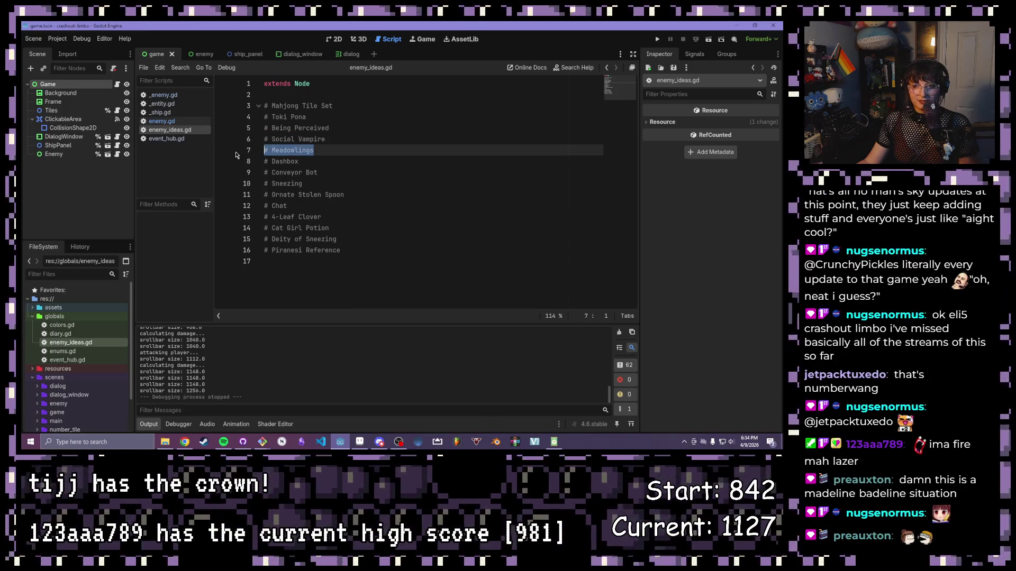
{"action": "left_click_drag", "start_coordinate": [334, 173], "coordinate": [247, 157]}
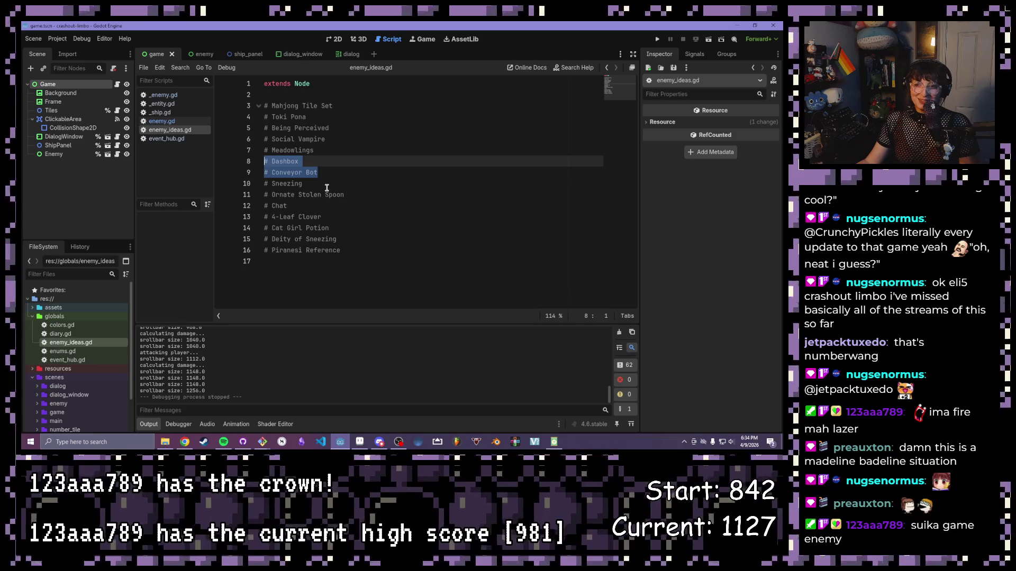
{"action": "left_click_drag", "start_coordinate": [319, 185], "coordinate": [216, 189]}
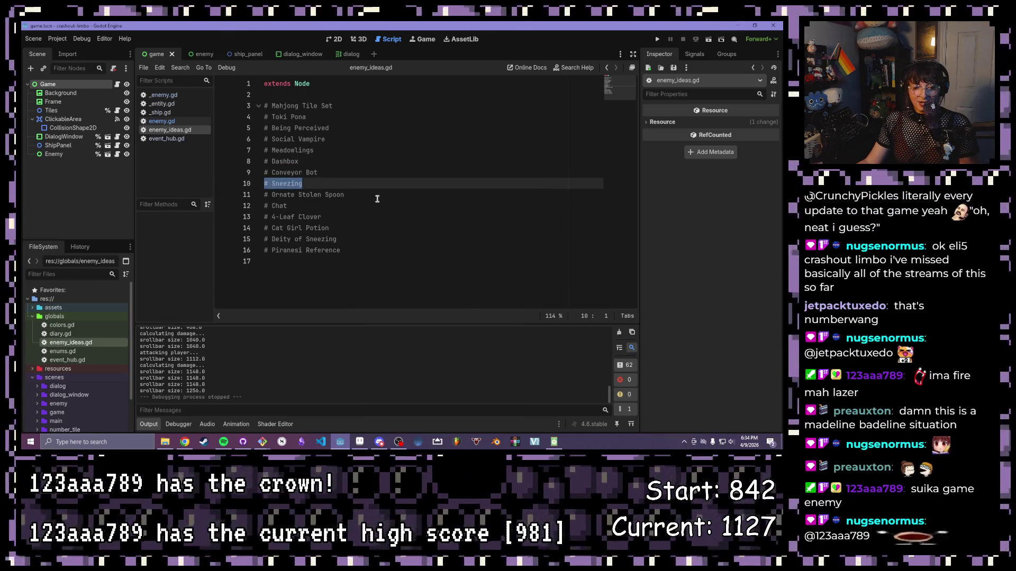
{"action": "left_click_drag", "start_coordinate": [377, 197], "coordinate": [201, 201]}
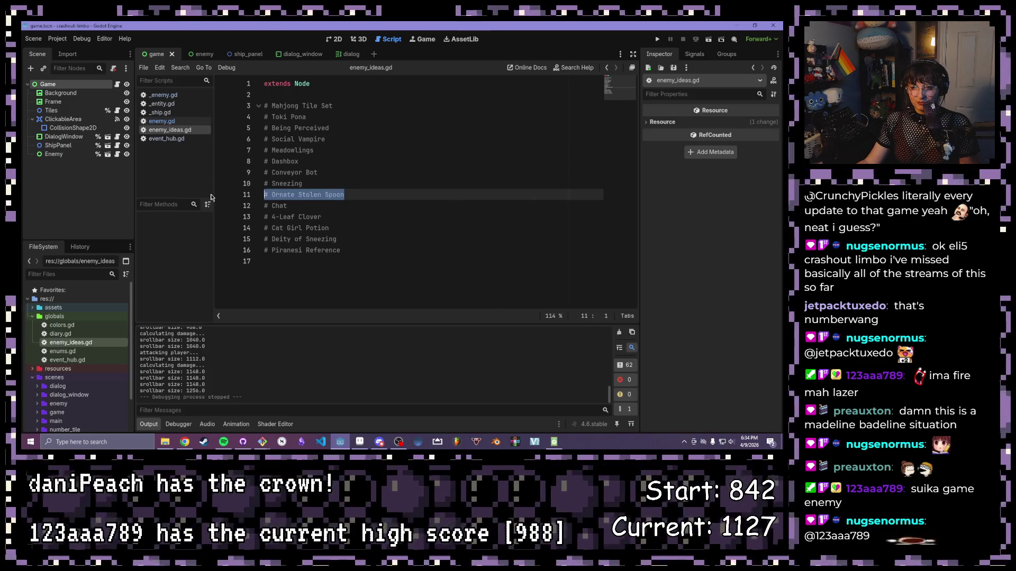
{"action": "left_click_drag", "start_coordinate": [333, 228], "coordinate": [209, 222]}
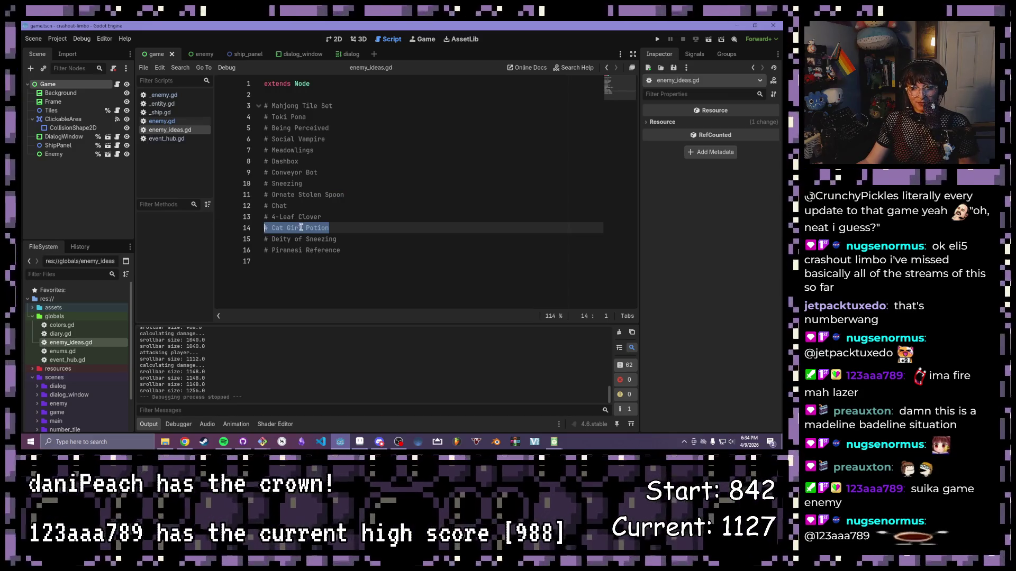
{"action": "left_click_drag", "start_coordinate": [372, 241], "coordinate": [236, 234]}
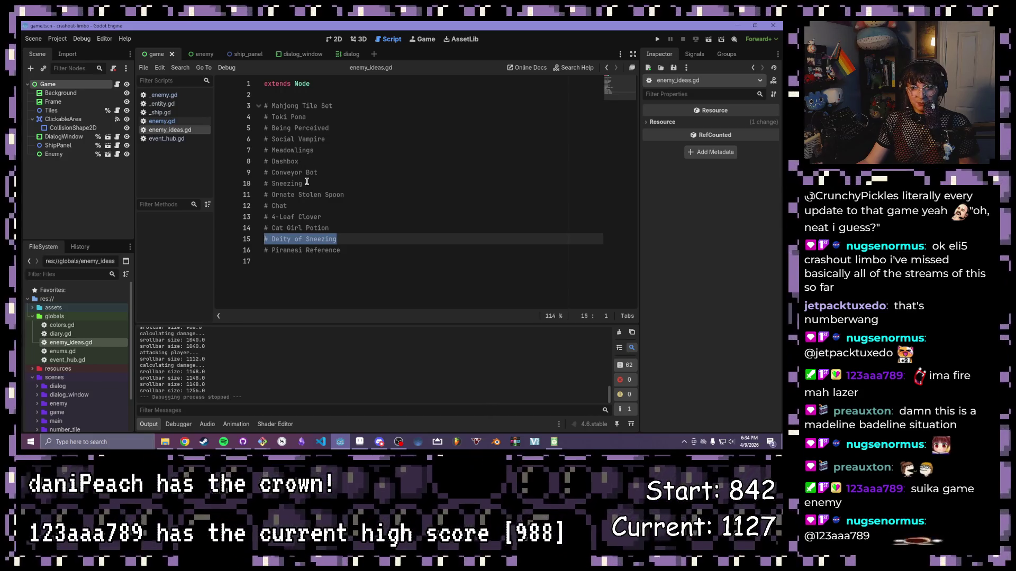
{"action": "left_click_drag", "start_coordinate": [362, 258], "coordinate": [262, 252]}
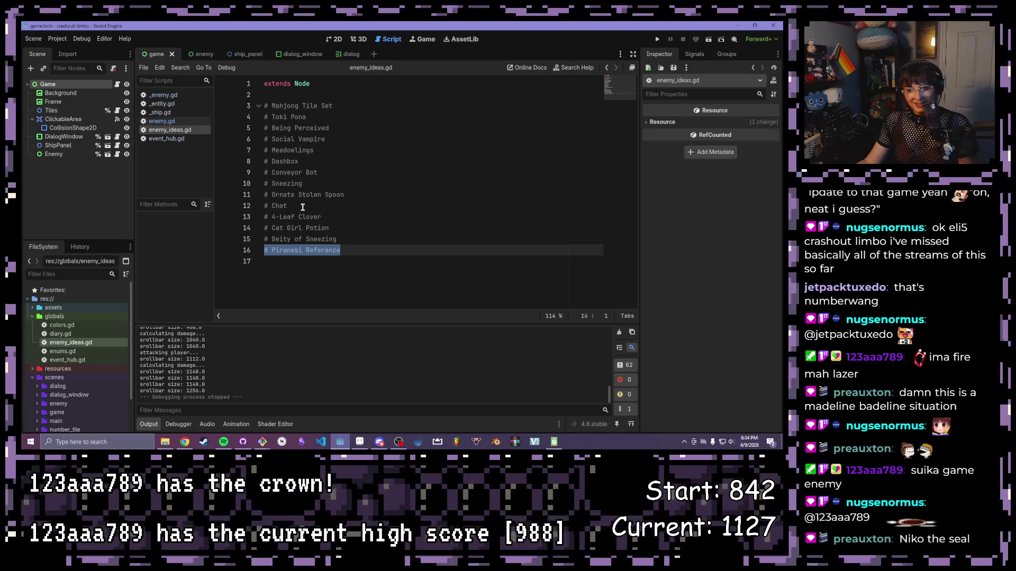
{"action": "left_click", "coordinate": [394, 218]}
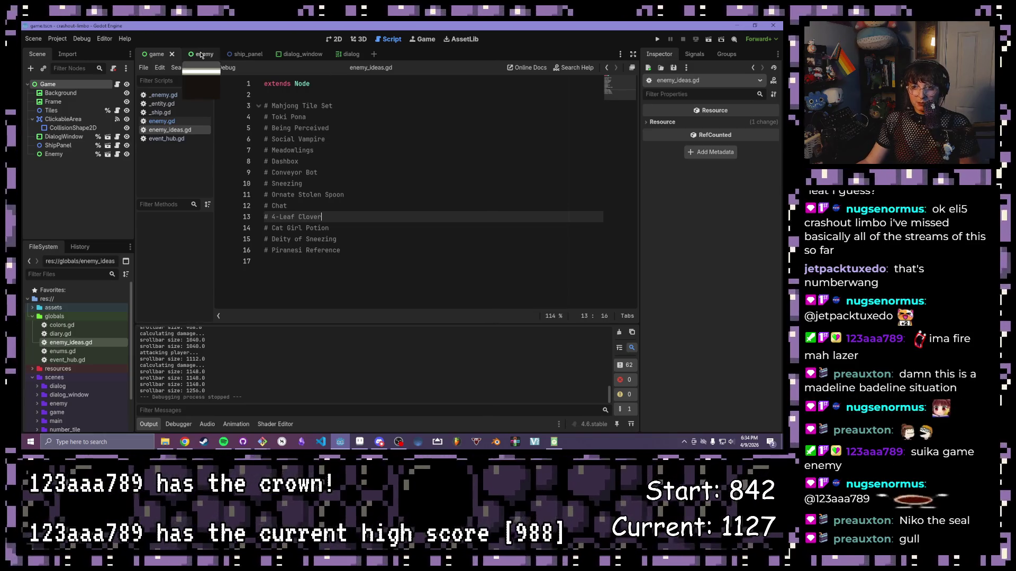
- Check the enemy scene in 2D, then return to the game scene and run it with F5
{"action": "left_click", "coordinate": [337, 40]}
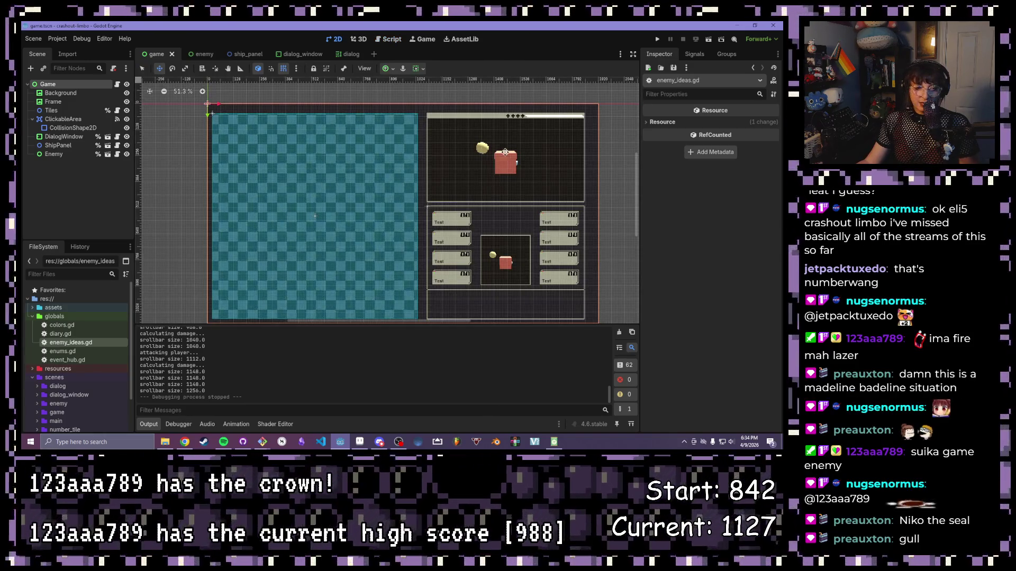
{"action": "left_click", "coordinate": [191, 55]}
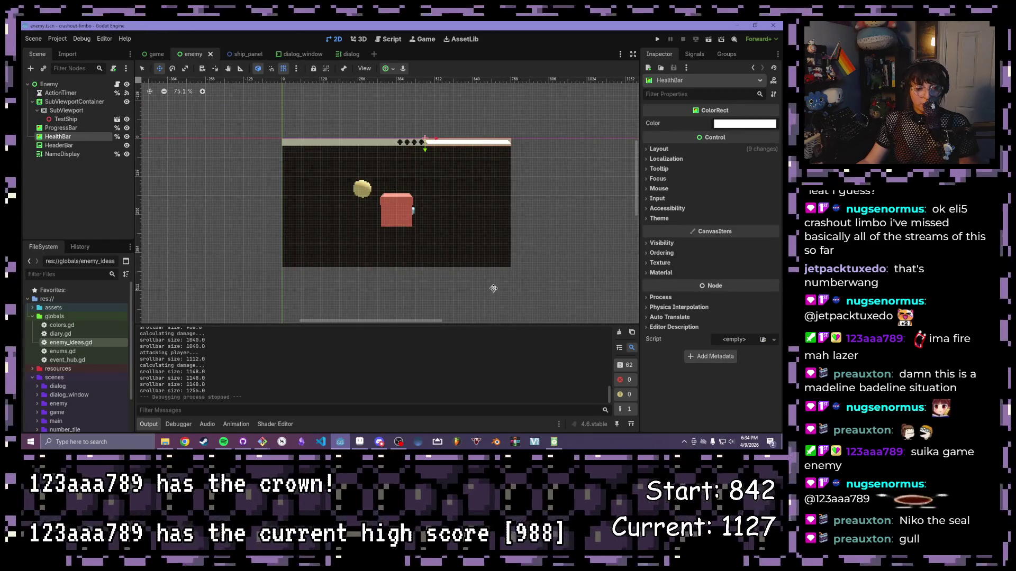
{"action": "key", "text": "ctrl+shift+Tab"}
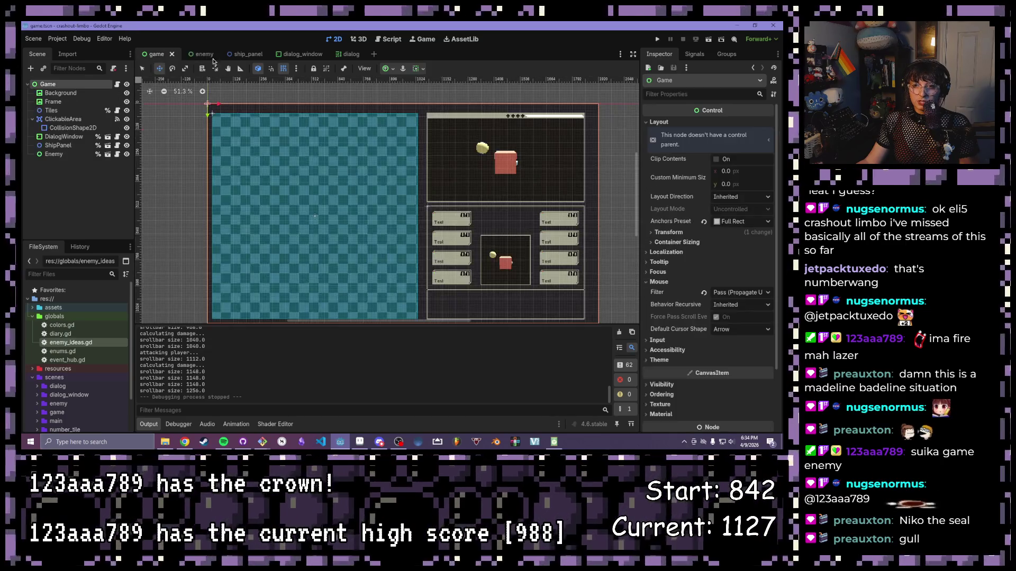
{"action": "key", "text": "F5"}
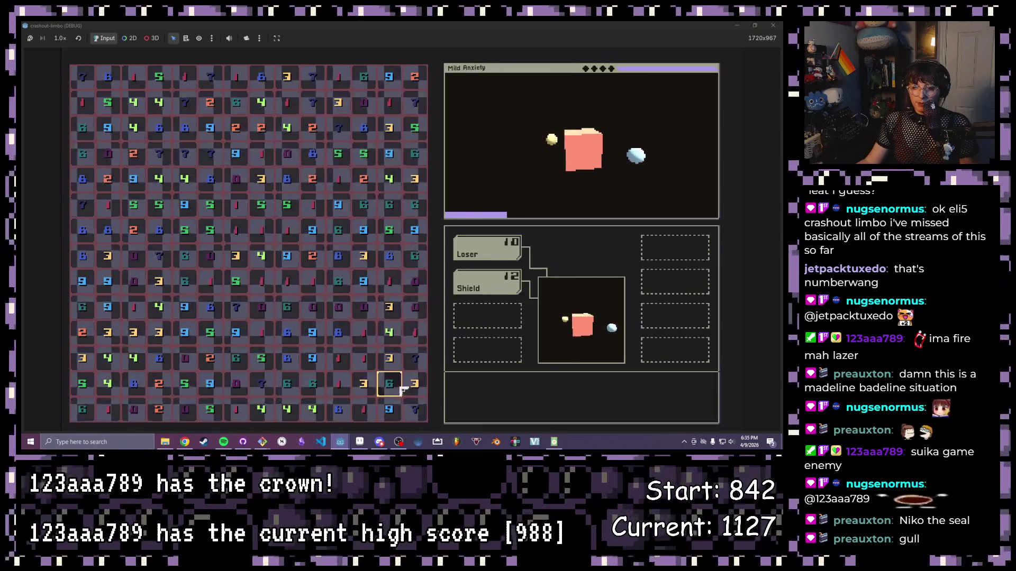
- Clear the 3-? and 3-7 pairs against Mild Anxiety, then stop the game with F8
{"action": "left_click_drag", "start_coordinate": [389, 358], "coordinate": [414, 358]}
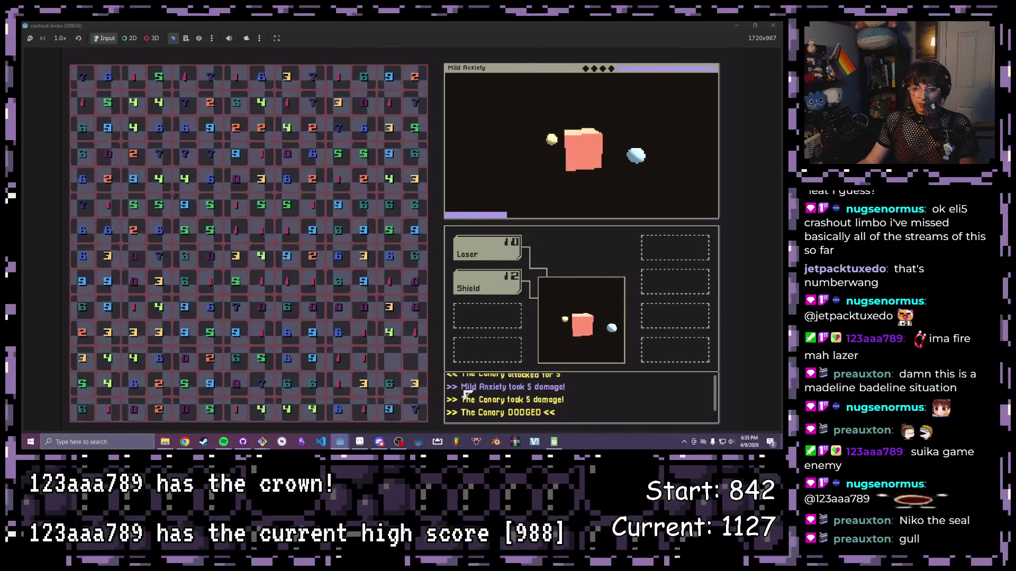
{"action": "left_click", "coordinate": [414, 384]}
{"action": "left_click", "coordinate": [414, 409]}
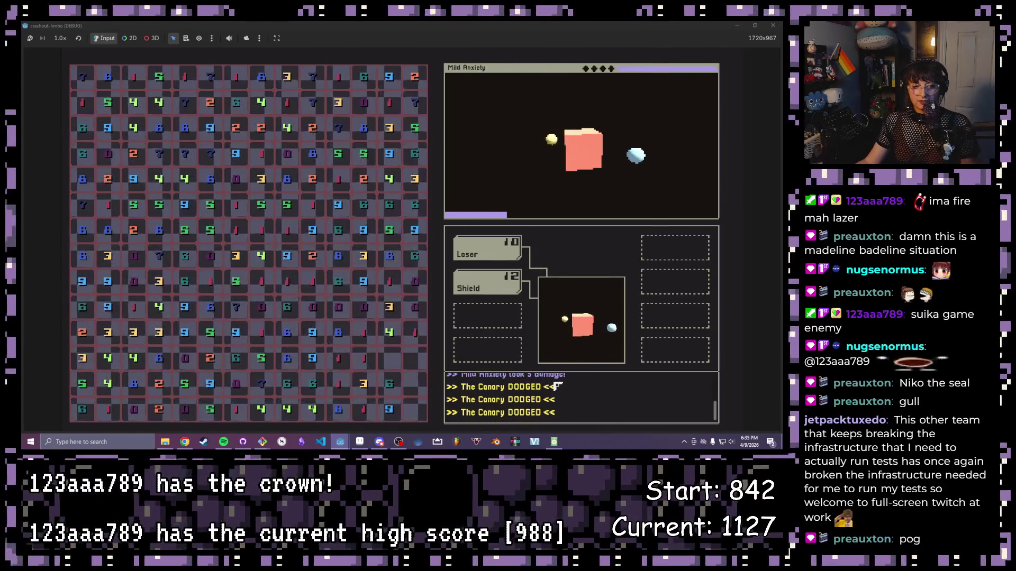
{"action": "key", "text": "F8"}
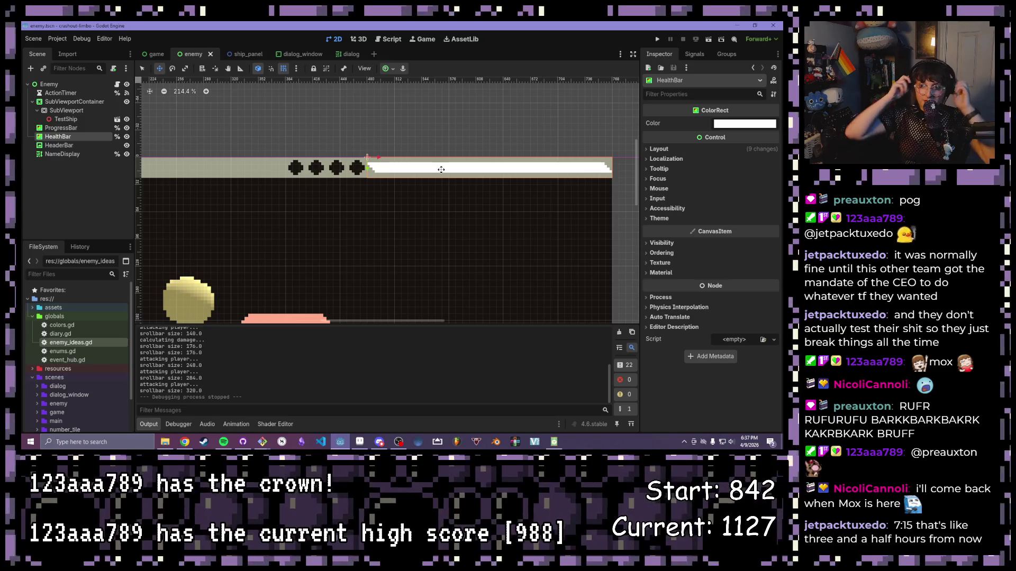
{"action": "scroll", "coordinate": [443, 155], "scroll_direction": "down", "scroll_amount": 5}
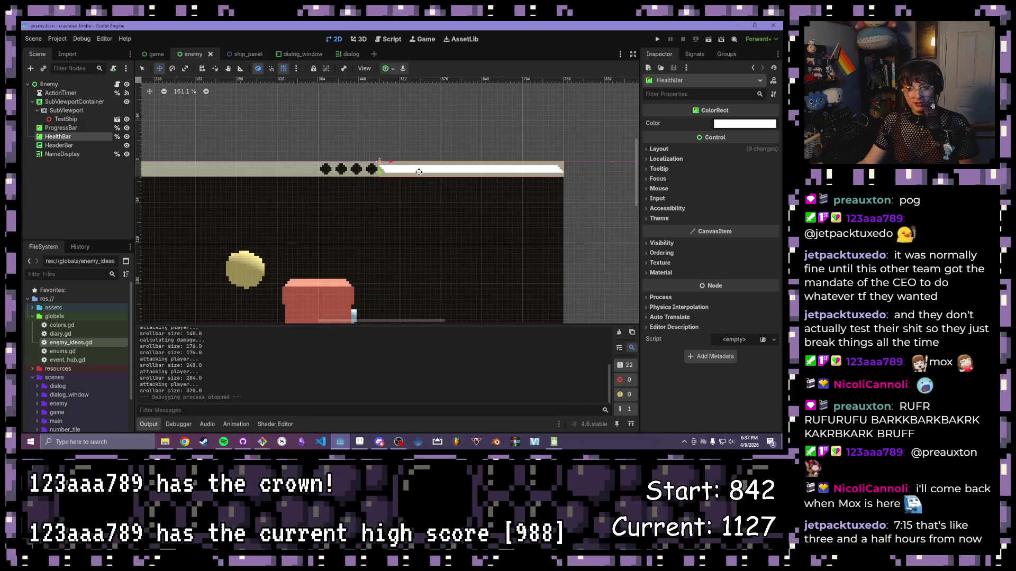
{"action": "mouse_move", "coordinate": [375, 245]}
{"action": "left_mouse_down"}
{"action": "mouse_move", "coordinate": [437, 204]}
{"action": "mouse_move", "coordinate": [435, 191]}
{"action": "mouse_move", "coordinate": [410, 187]}
{"action": "mouse_move", "coordinate": [407, 197]}
{"action": "left_mouse_up"}
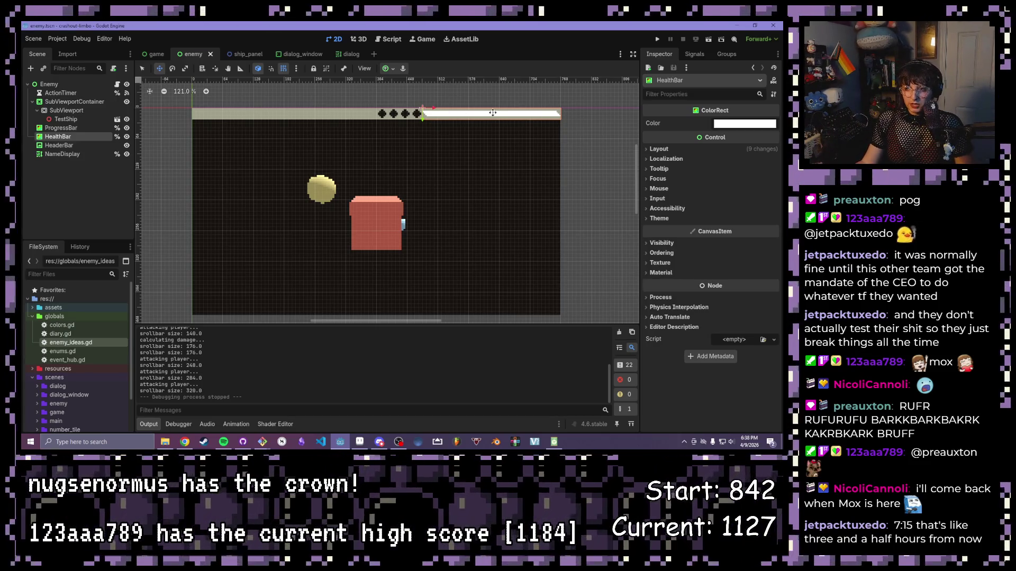
{"action": "scroll", "coordinate": [370, 142], "scroll_direction": "up", "scroll_amount": 3}
{"action": "scroll", "coordinate": [370, 142], "scroll_direction": "up", "scroll_amount": 1}
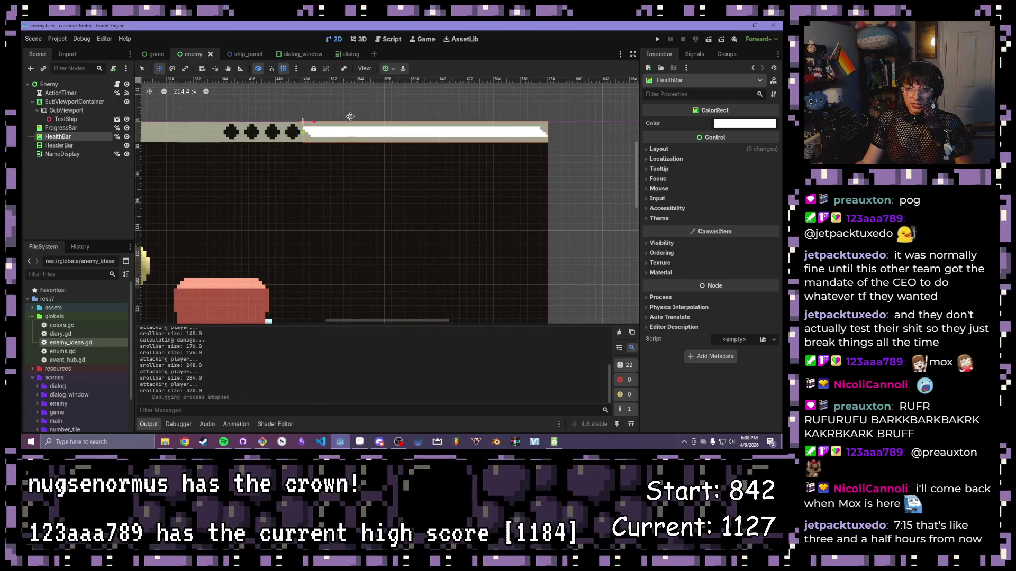
{"action": "scroll", "coordinate": [310, 153], "scroll_direction": "up", "scroll_amount": 2}
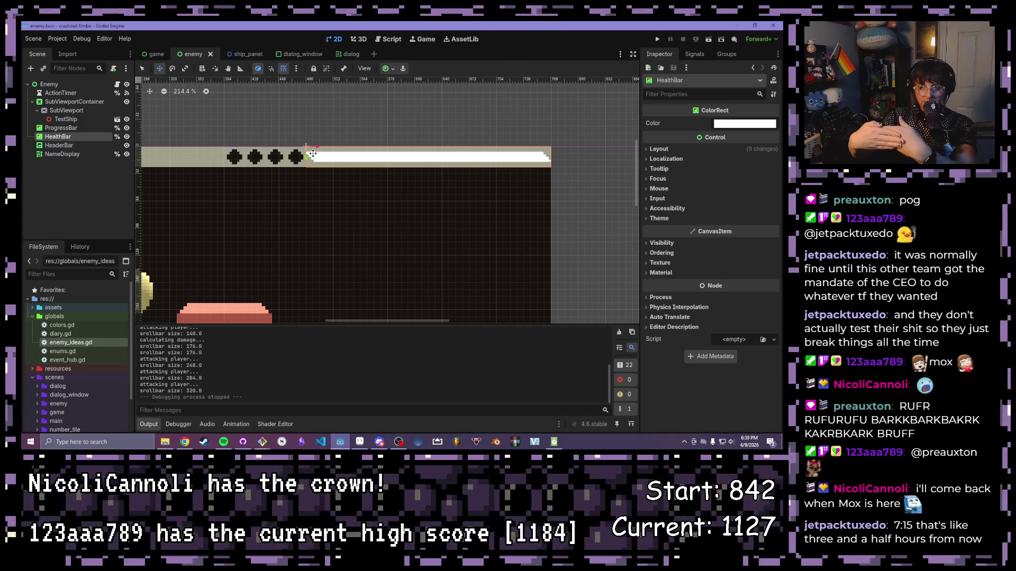
{"action": "scroll", "coordinate": [312, 154], "scroll_direction": "down", "scroll_amount": 3}
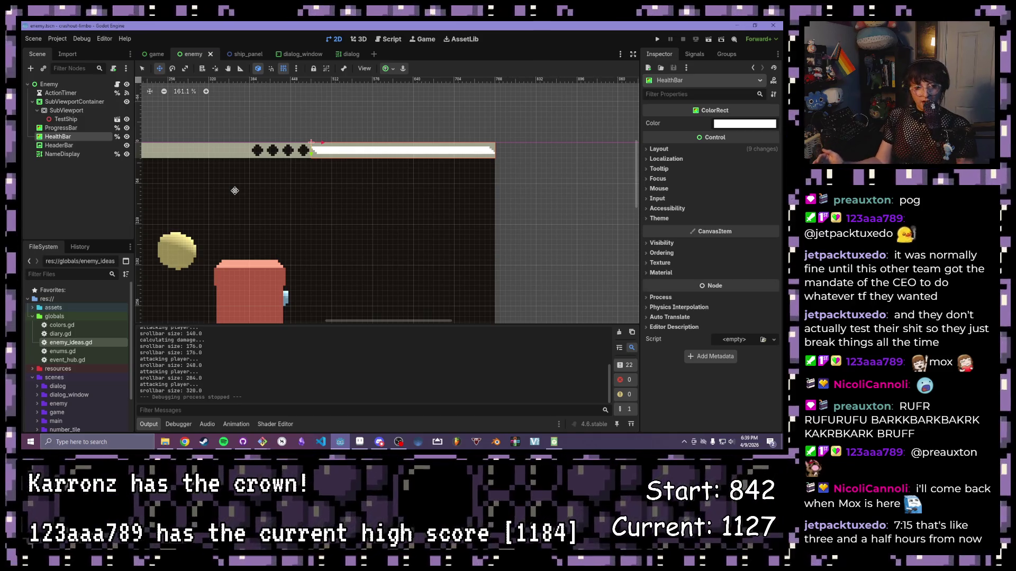
{"action": "scroll", "coordinate": [221, 168], "scroll_direction": "down", "scroll_amount": 1}
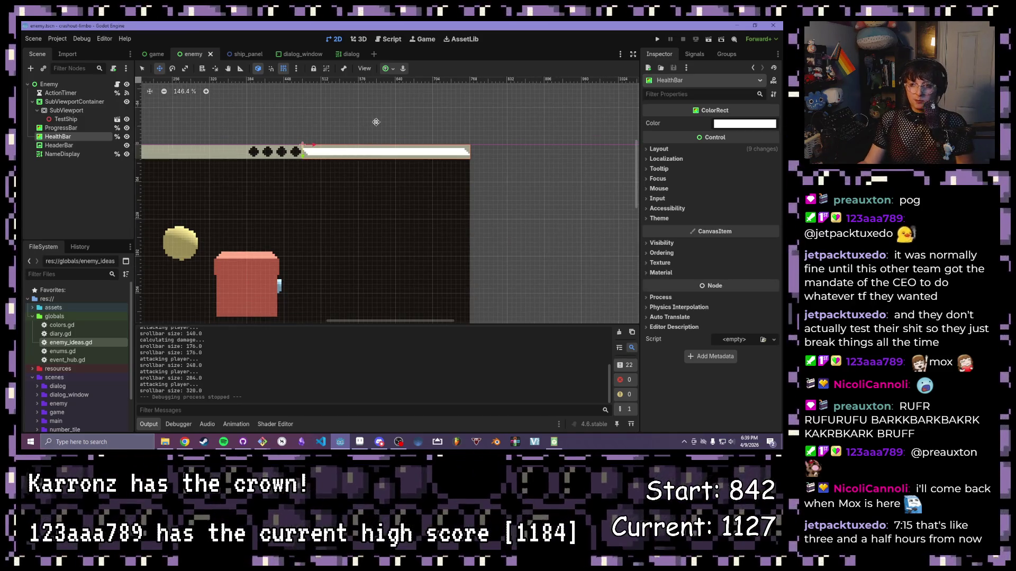
{"action": "scroll", "coordinate": [313, 142], "scroll_direction": "down", "scroll_amount": 1}
{"action": "left_click_drag", "start_coordinate": [222, 167], "coordinate": [288, 135]}
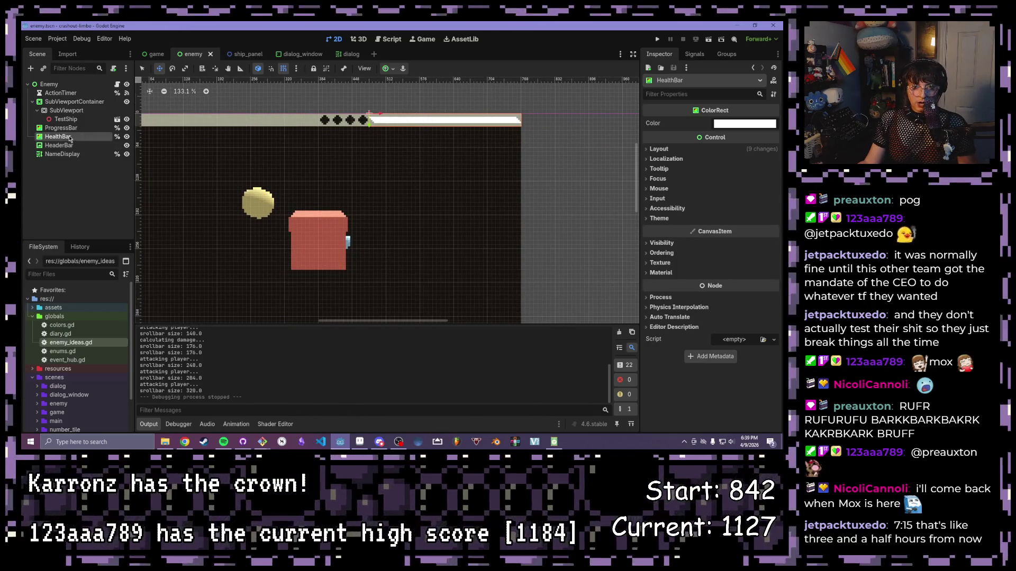
- Add a ColorRect under Enemy just above HealthBar and name it HealthBarMask
{"action": "left_click", "coordinate": [30, 68]}
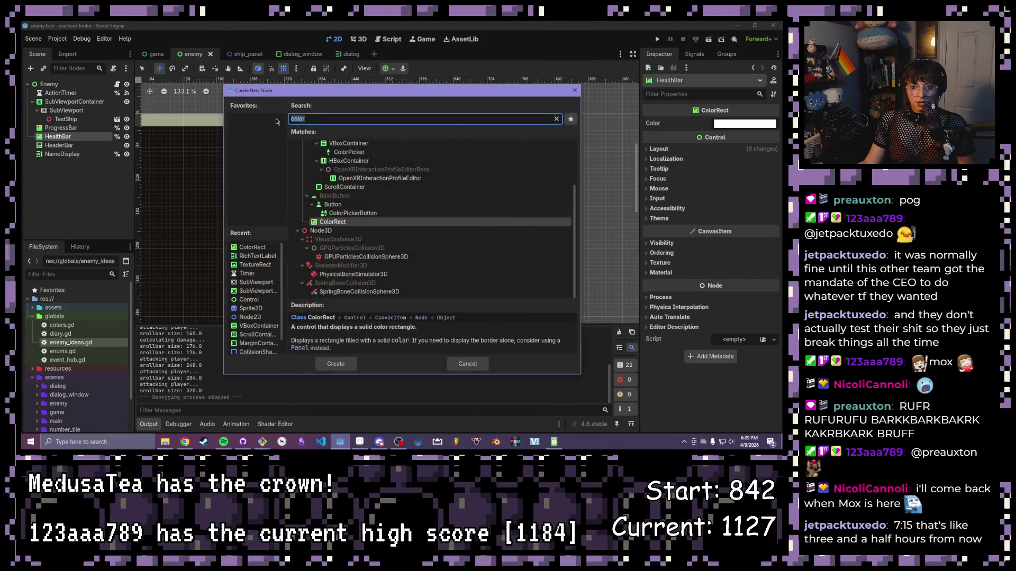
{"action": "double_click", "coordinate": [332, 222]}
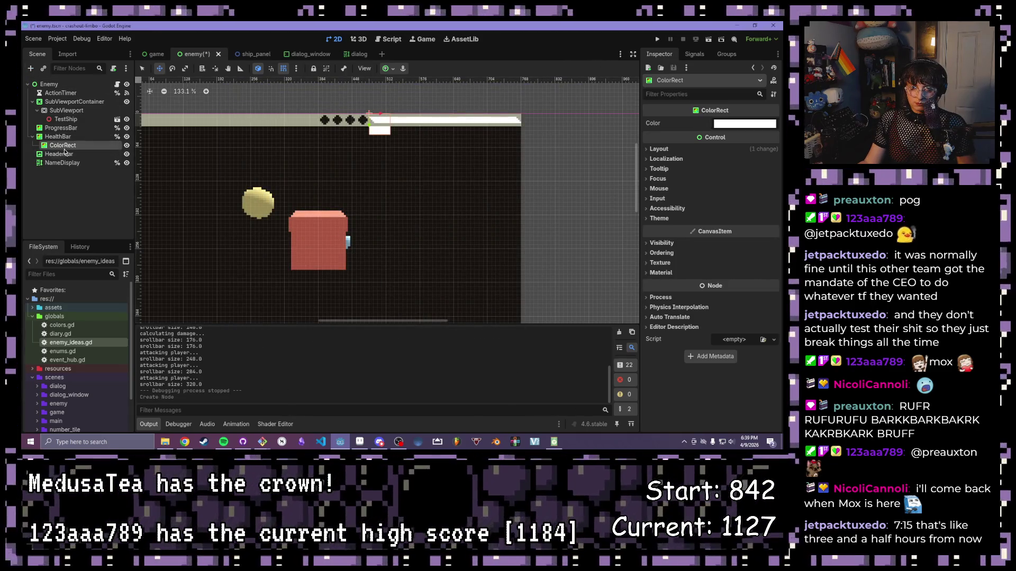
{"action": "left_click_drag", "start_coordinate": [60, 149], "coordinate": [51, 84]}
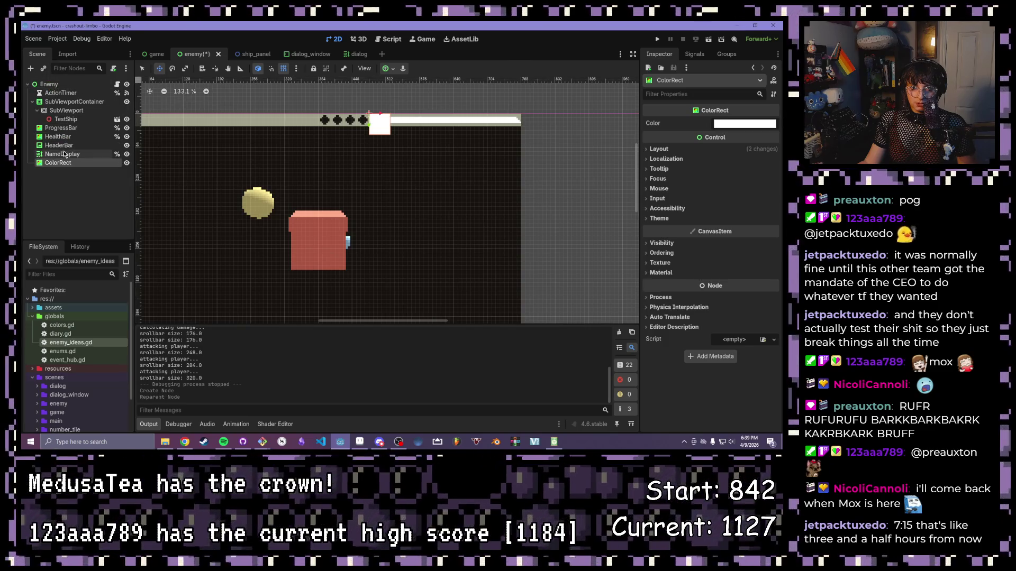
{"action": "left_click_drag", "start_coordinate": [60, 163], "coordinate": [73, 137]}
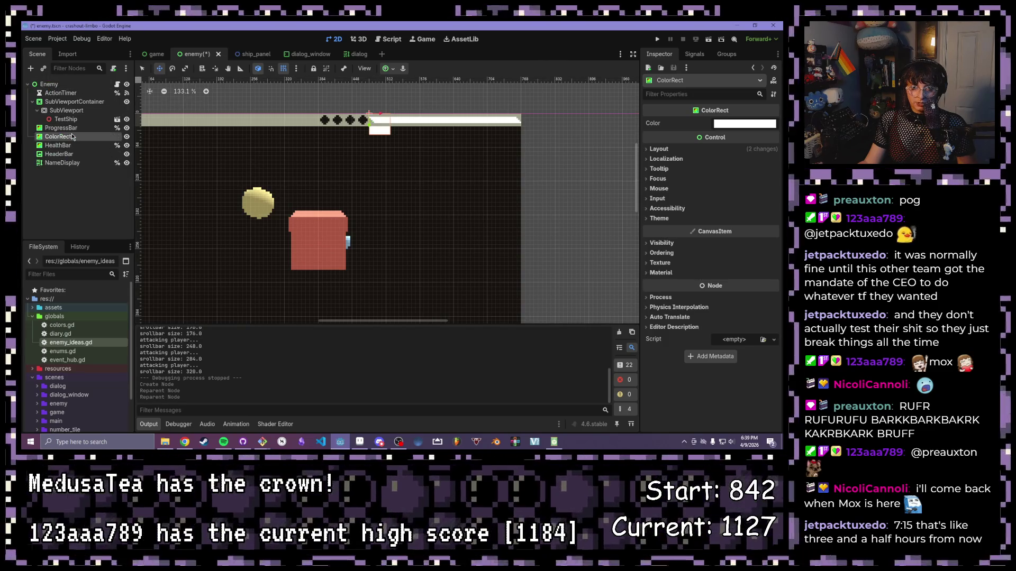
{"action": "double_click", "coordinate": [58, 138]}
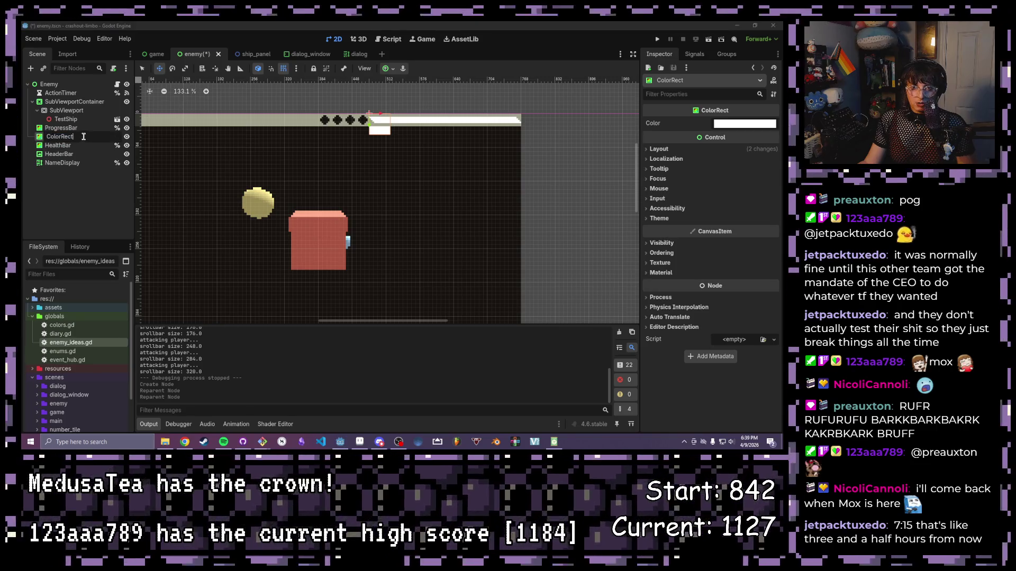
{"action": "type", "text": "S"}
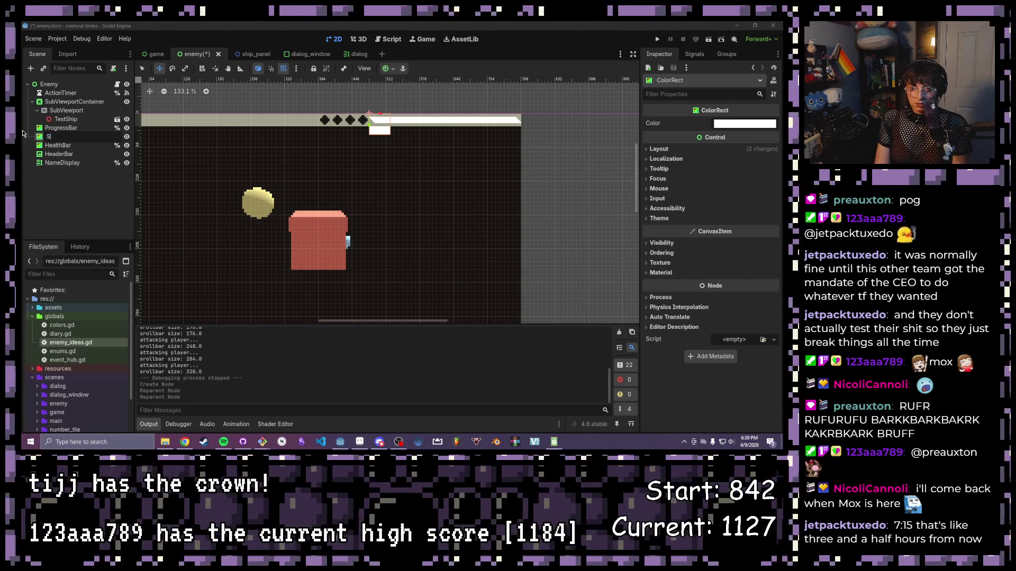
{"action": "type", "text": "on"}
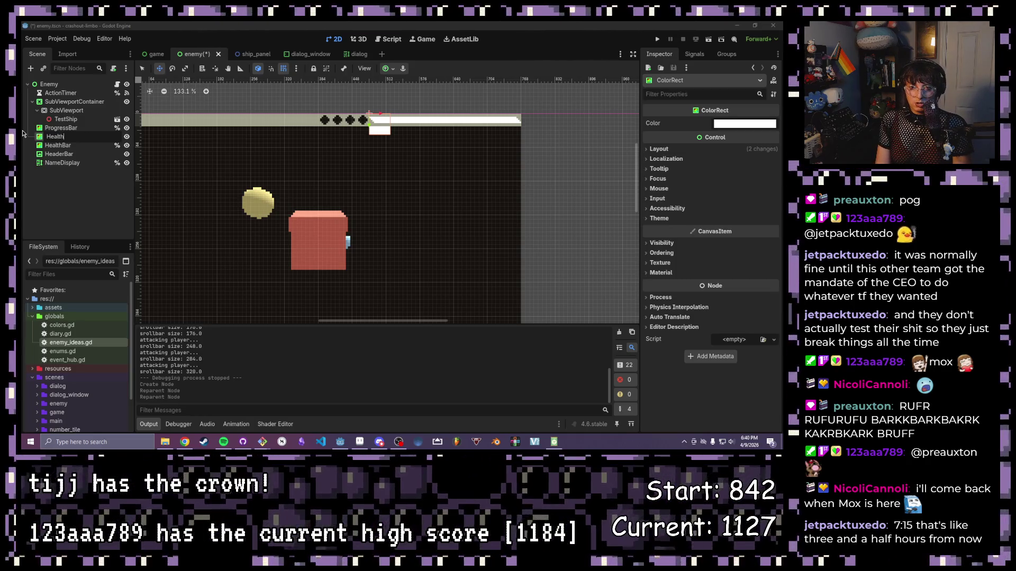
{"action": "type", "text": "MAs"}
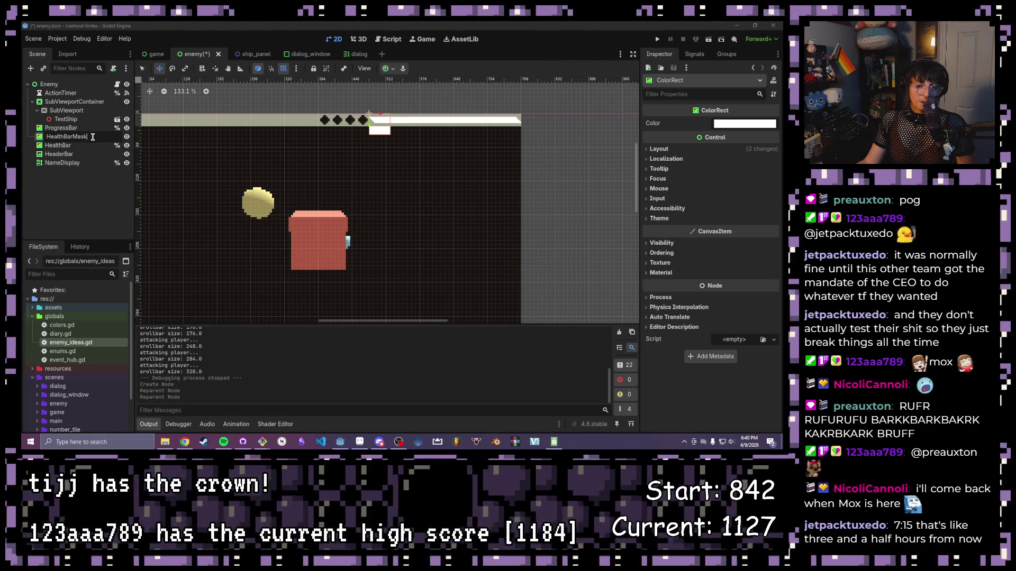
{"action": "key", "text": "Return"}
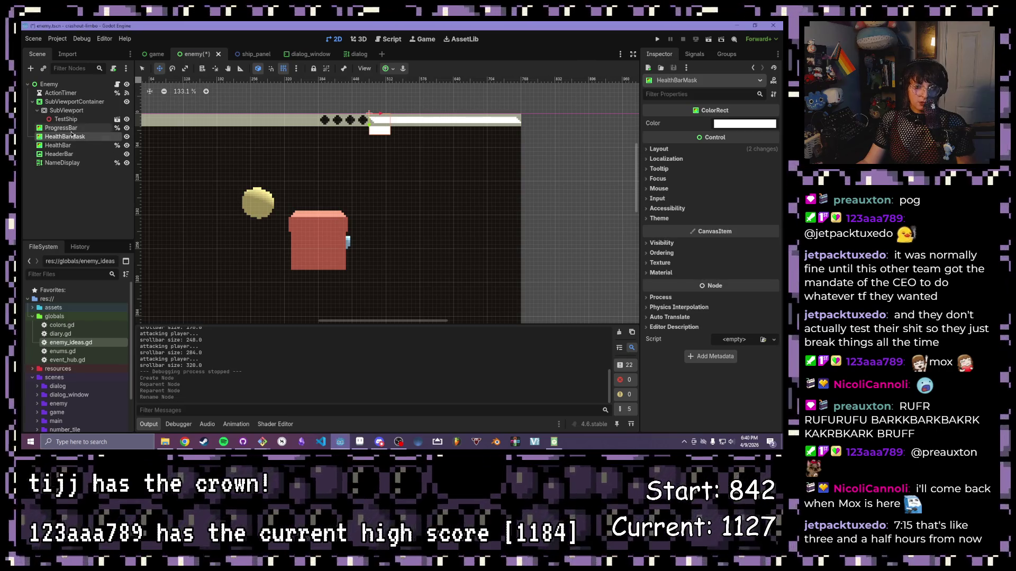
- Set HealthBarMask's colour to pure red (ff0000), then select HealthBar
{"action": "left_click", "coordinate": [718, 119]}
{"action": "left_click", "coordinate": [733, 286]}
{"action": "mouse_move", "coordinate": [732, 287]}
{"action": "left_mouse_down"}
{"action": "mouse_move", "coordinate": [662, 289]}
{"action": "mouse_move", "coordinate": [638, 301]}
{"action": "left_mouse_up"}
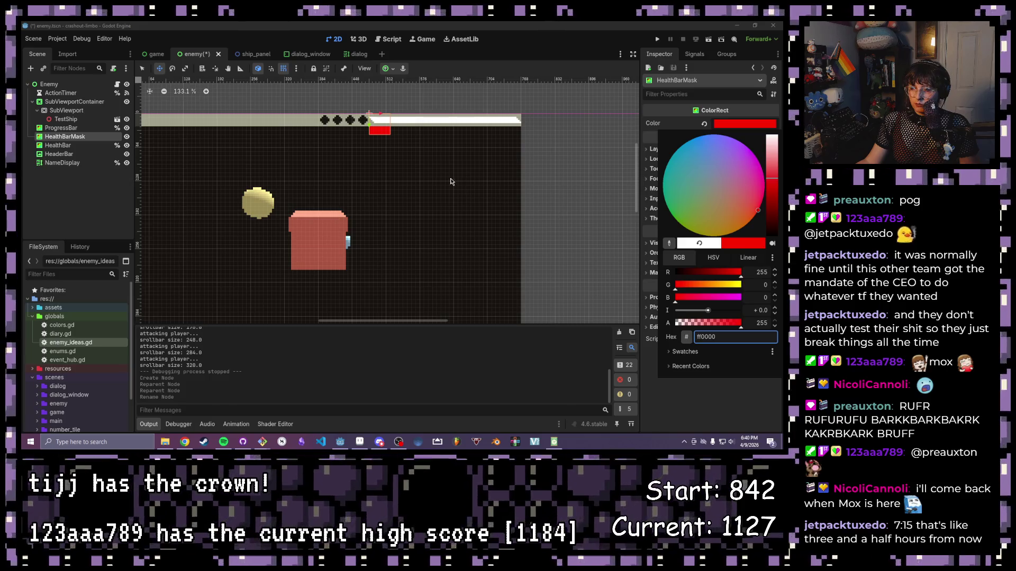
{"action": "left_click", "coordinate": [77, 149]}
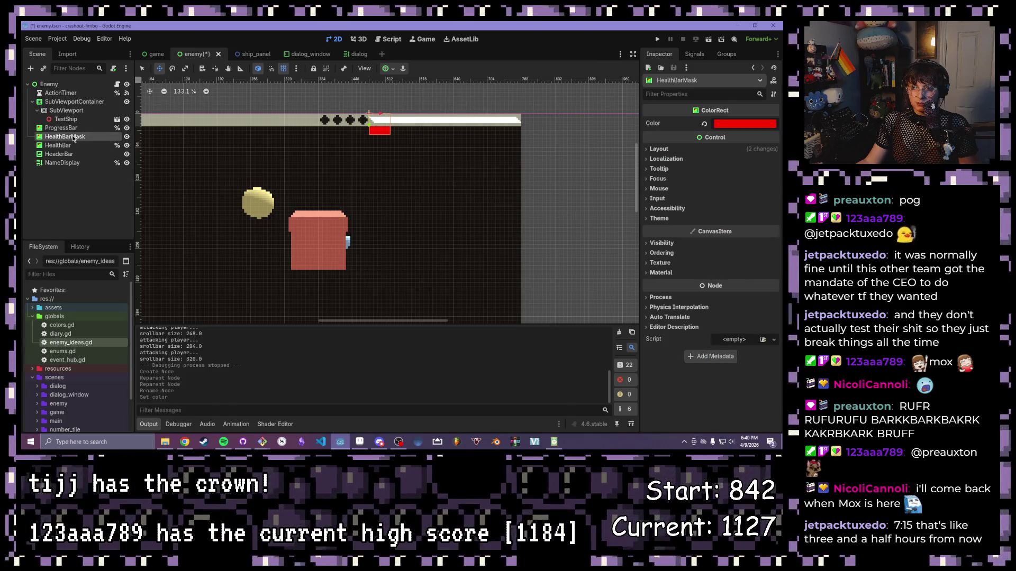
{"action": "left_click", "coordinate": [73, 145]}
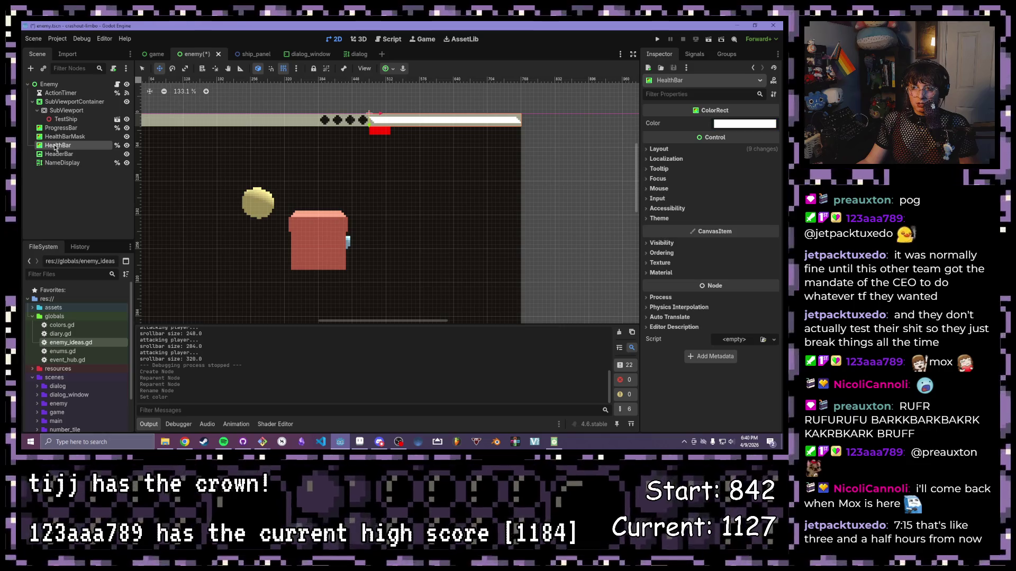
{"action": "scroll", "coordinate": [384, 123], "scroll_direction": "down", "scroll_amount": 1}
{"action": "scroll", "coordinate": [385, 124], "scroll_direction": "up", "scroll_amount": 2}
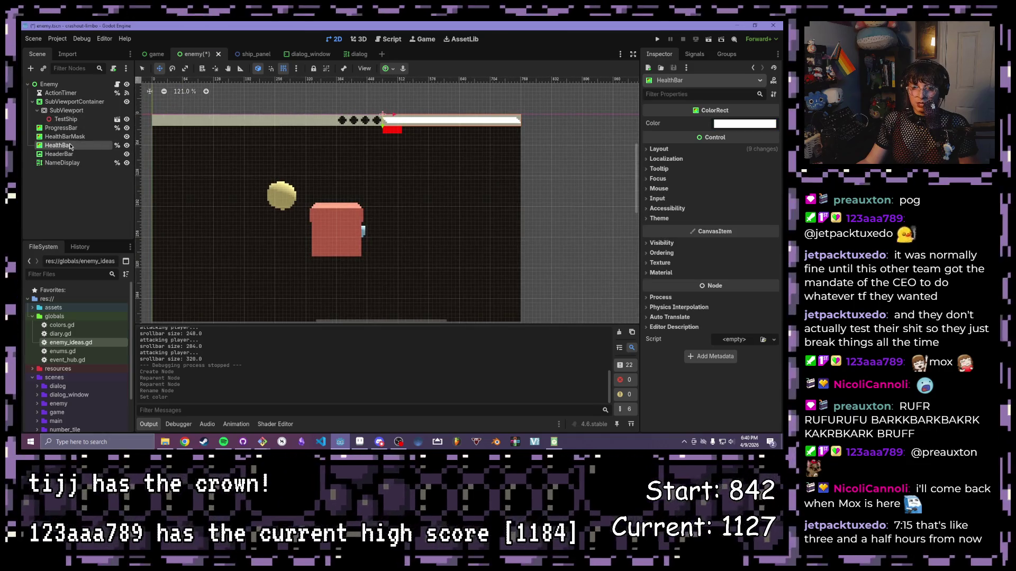
- Delete the red HealthBarMask node
{"action": "right_click", "coordinate": [74, 137]}
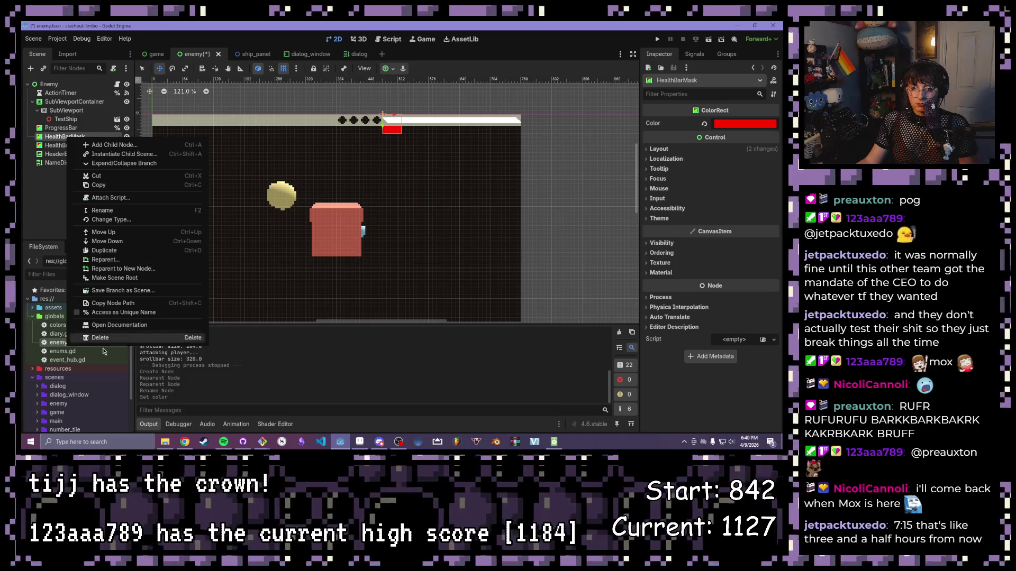
{"action": "left_click", "coordinate": [106, 339]}
{"action": "left_click", "coordinate": [377, 244]}
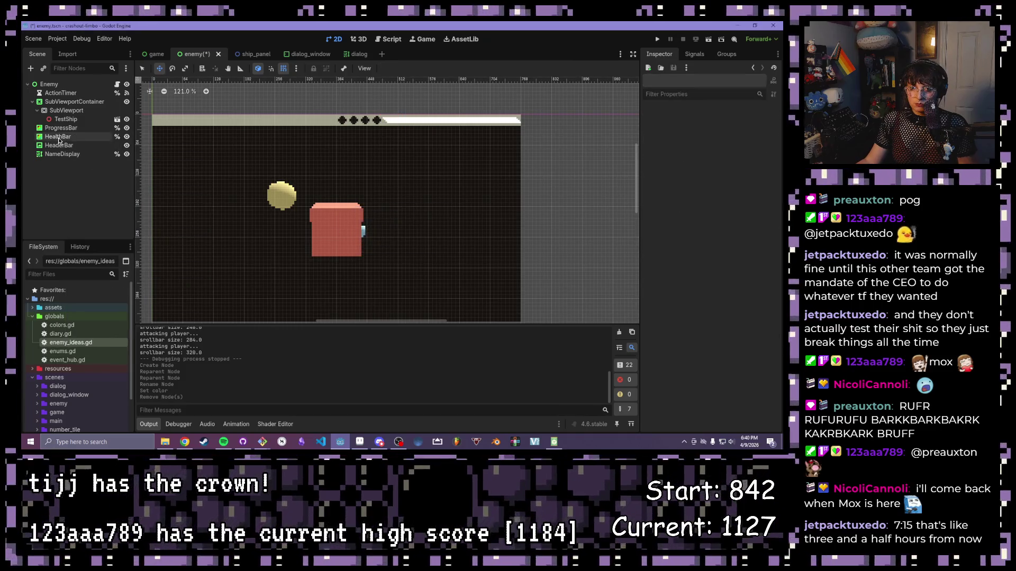
- Duplicate HealthBar, rename the copy HealthBarMask, and place it directly above HealthBar
{"action": "left_click", "coordinate": [58, 138]}
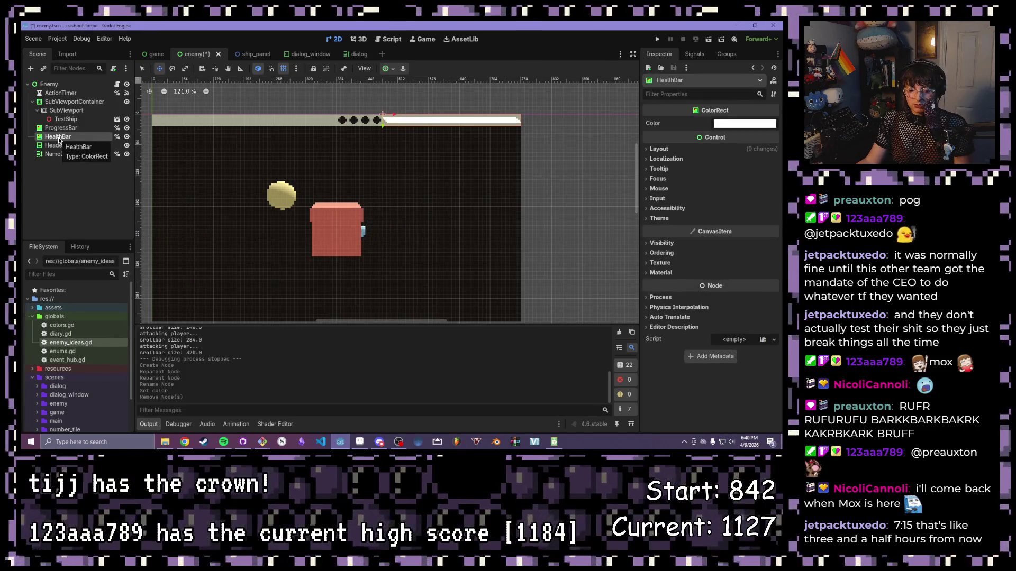
{"action": "key", "text": "ctrl+d"}
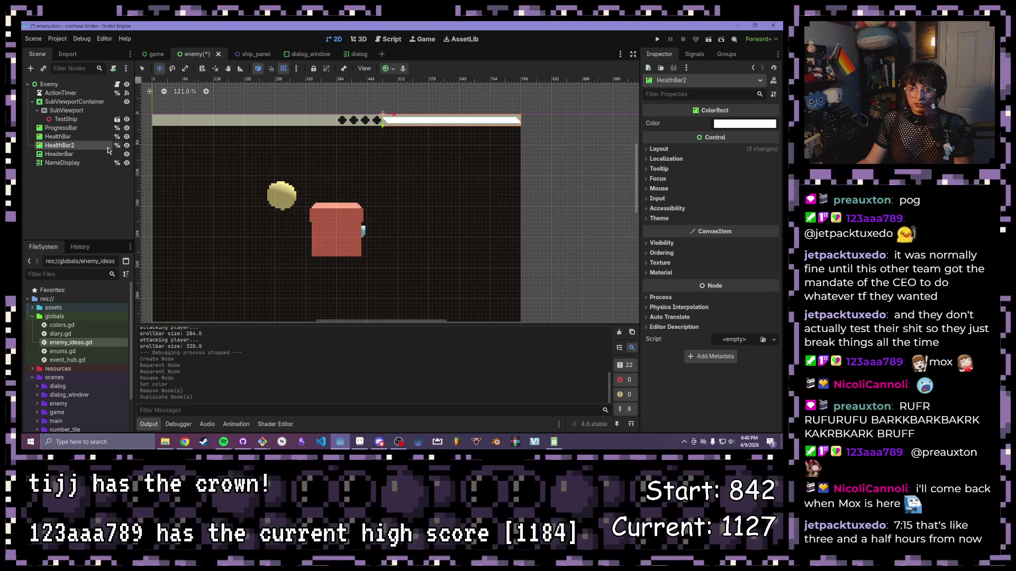
{"action": "double_click", "coordinate": [85, 145]}
{"action": "key", "text": "BackSpace"}
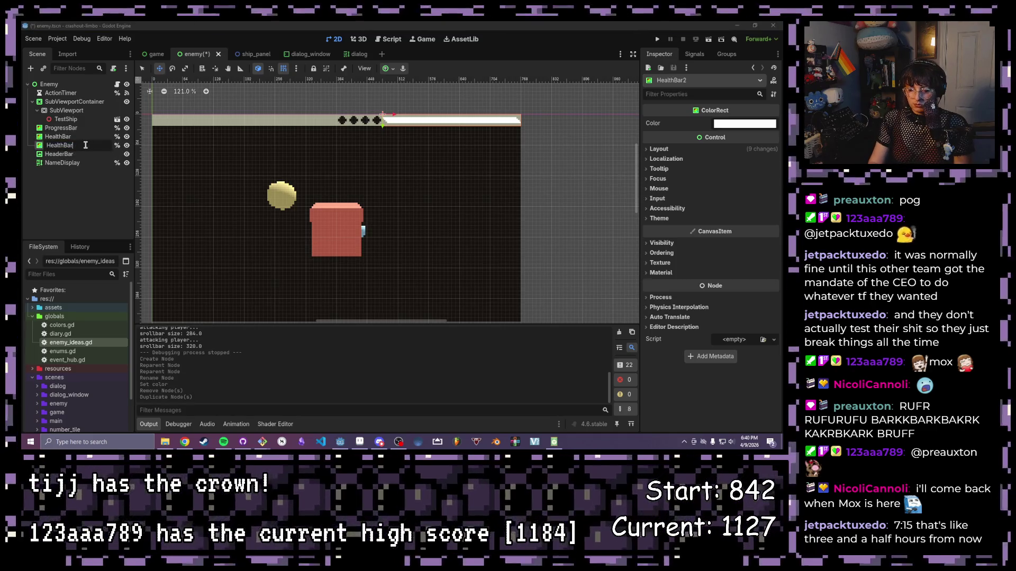
{"action": "type", "text": "Mask"}
{"action": "key", "text": "Return"}
{"action": "left_click_drag", "start_coordinate": [85, 147], "coordinate": [74, 134]}
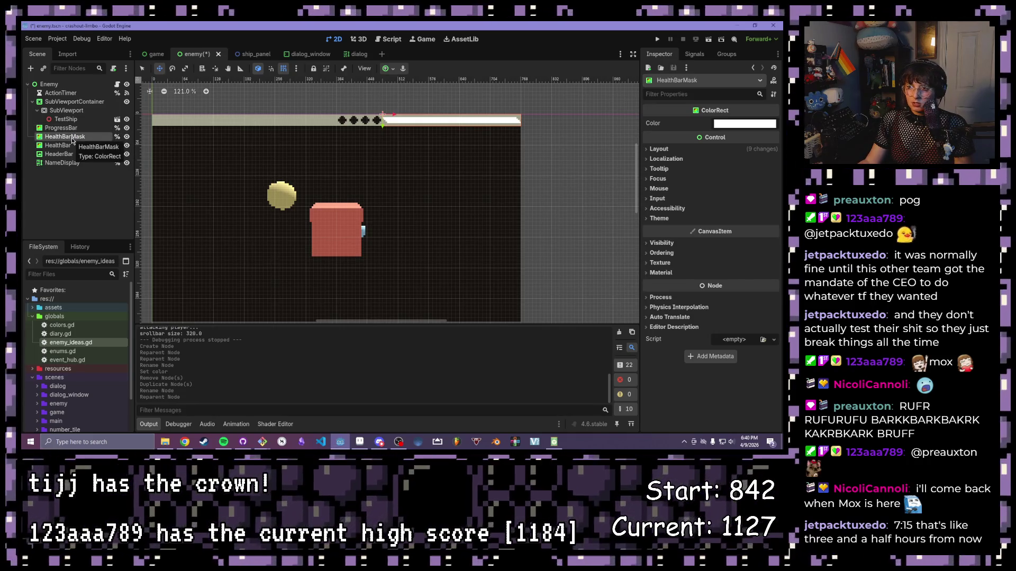
- Turn HealthBarMask red by removing the green and blue from its colour
{"action": "left_click", "coordinate": [724, 125]}
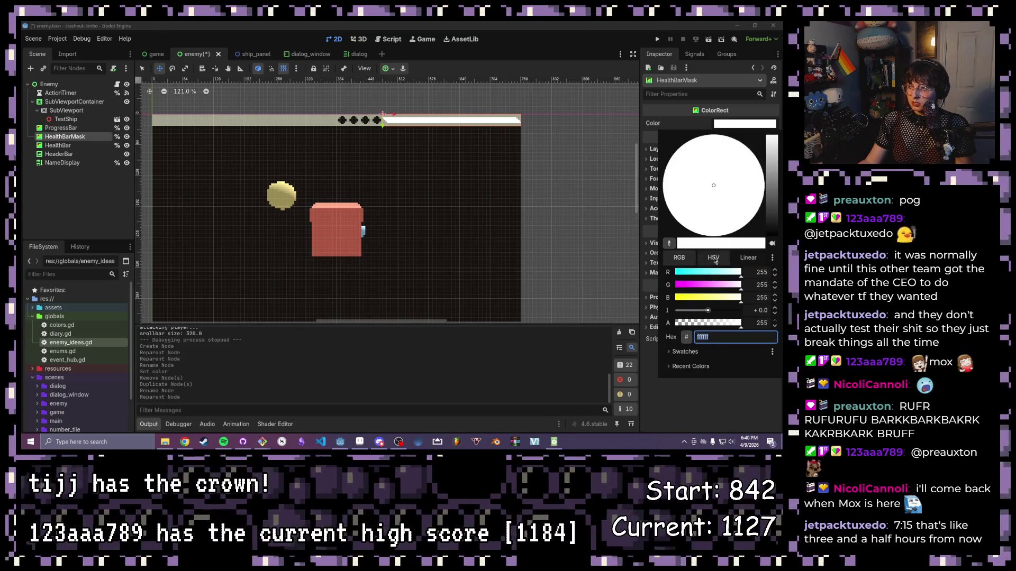
{"action": "left_click", "coordinate": [677, 291]}
{"action": "left_click", "coordinate": [676, 297]}
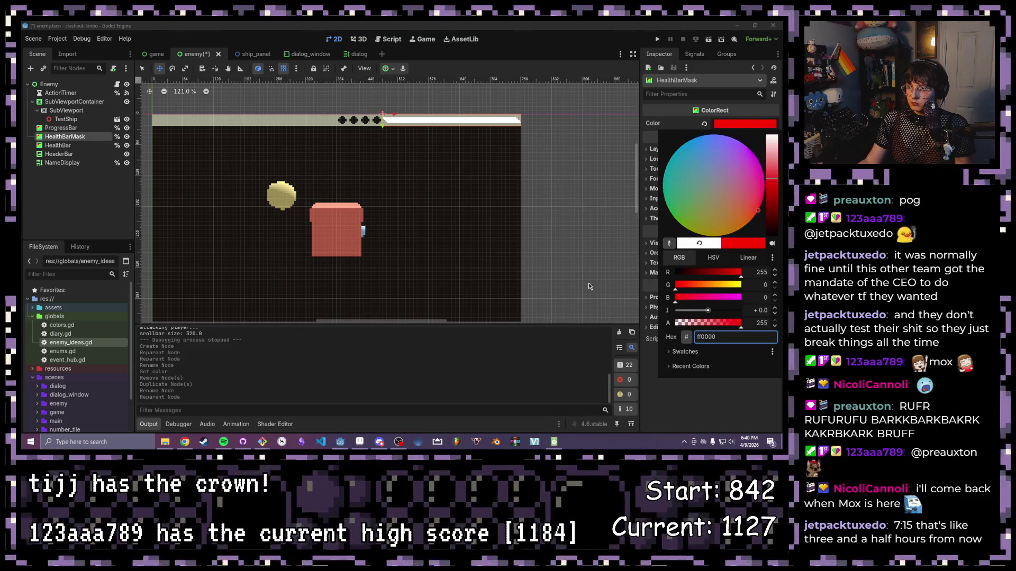
{"action": "left_click", "coordinate": [61, 158]}
- Slide HealthBar right in the canvas to x 512 beside the diamond pips
{"action": "left_click", "coordinate": [58, 145]}
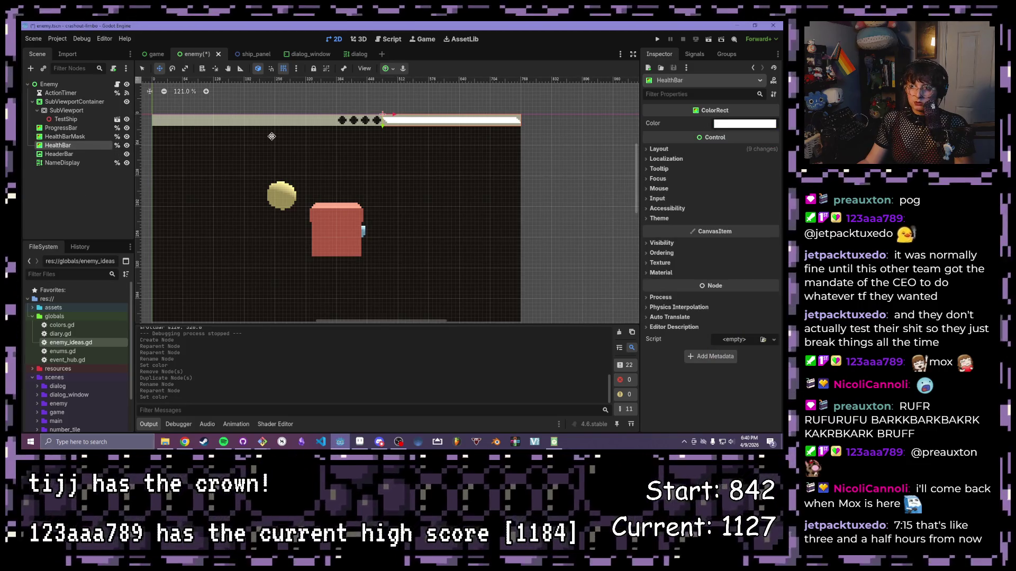
{"action": "left_click_drag", "start_coordinate": [387, 112], "coordinate": [407, 113]}
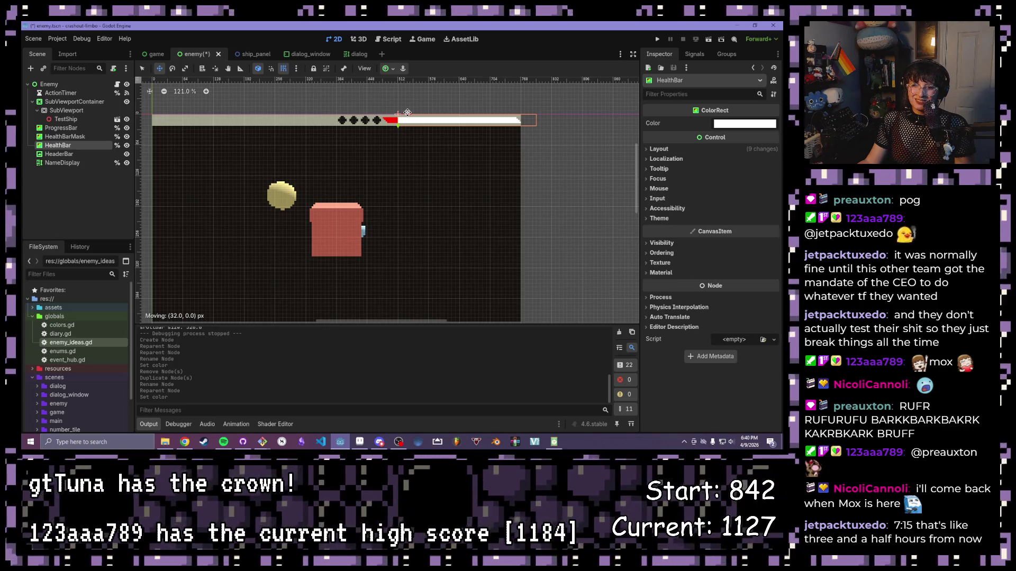
{"action": "left_click_drag", "start_coordinate": [407, 112], "coordinate": [407, 113]}
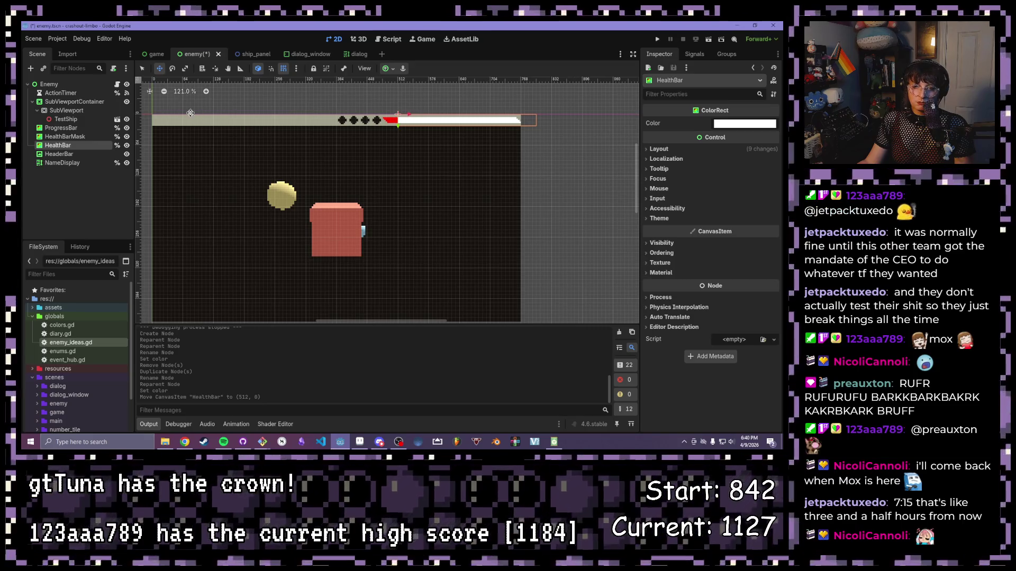
{"action": "left_click", "coordinate": [67, 154]}
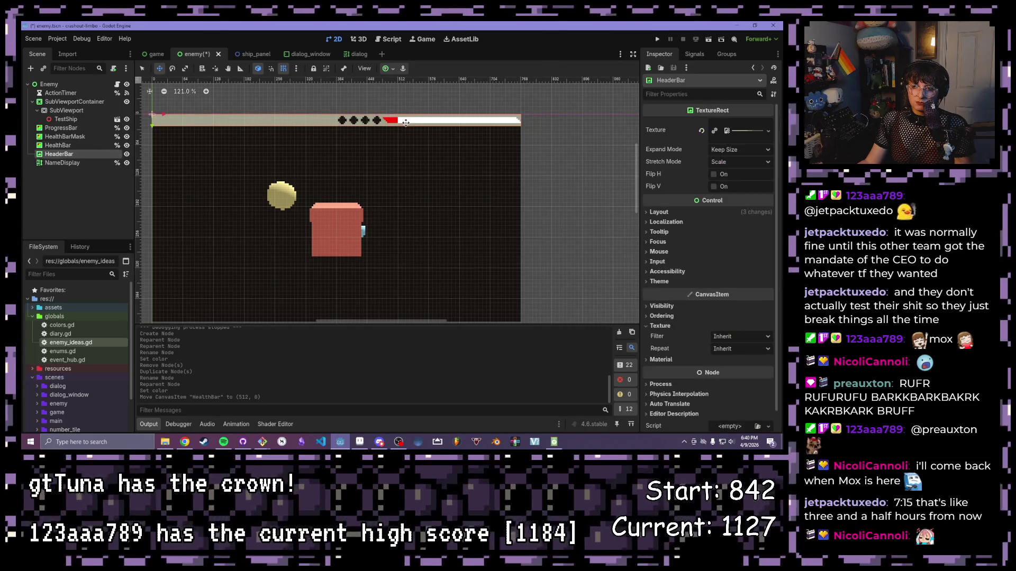
{"action": "left_click", "coordinate": [70, 145]}
- Realign HealthBarMask and HealthBar along the header strip, then run the game to test
{"action": "left_click", "coordinate": [75, 137]}
{"action": "left_click_drag", "start_coordinate": [397, 115], "coordinate": [410, 116]}
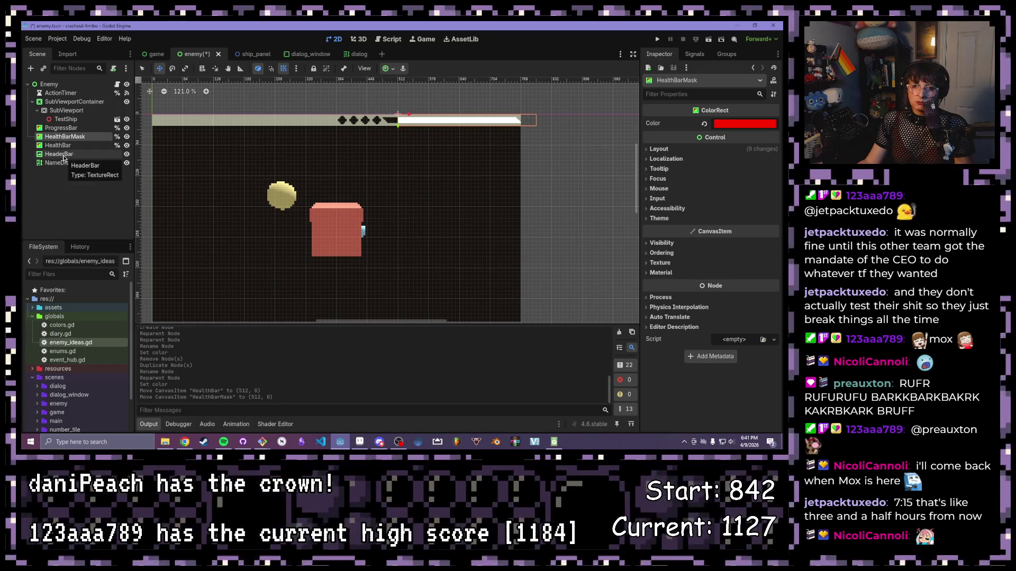
{"action": "left_click", "coordinate": [62, 145]}
{"action": "mouse_move", "coordinate": [362, 115]}
{"action": "left_mouse_down"}
{"action": "mouse_move", "coordinate": [417, 116]}
{"action": "mouse_move", "coordinate": [383, 116]}
{"action": "mouse_move", "coordinate": [407, 117]}
{"action": "mouse_move", "coordinate": [394, 117]}
{"action": "left_mouse_up"}
{"action": "left_click", "coordinate": [62, 137]}
{"action": "left_click", "coordinate": [58, 145]}
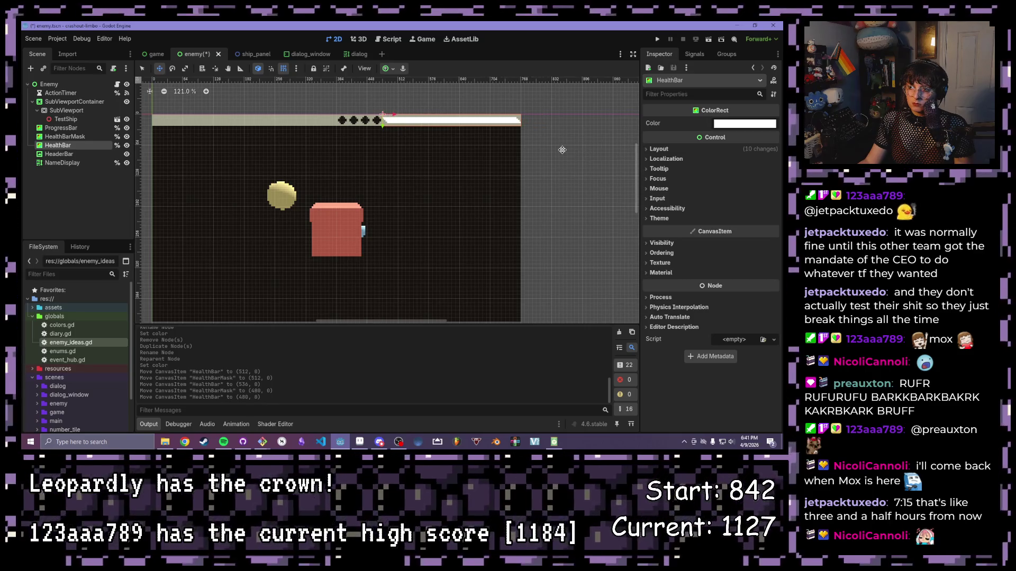
{"action": "scroll", "coordinate": [568, 151], "scroll_direction": "down", "scroll_amount": 3}
{"action": "left_click", "coordinate": [196, 132]}
{"action": "scroll", "coordinate": [375, 98], "scroll_direction": "up", "scroll_amount": 4}
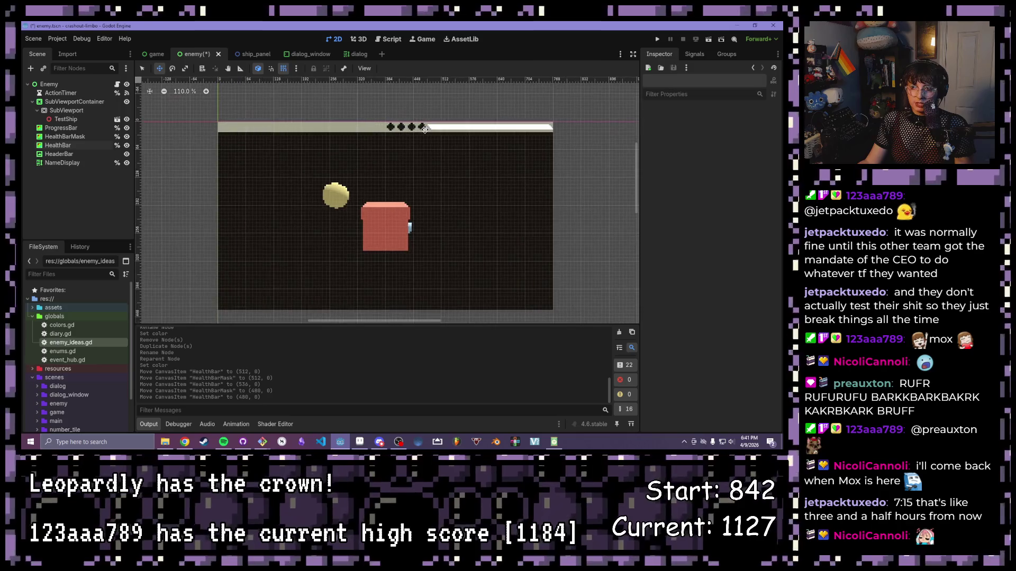
{"action": "left_click", "coordinate": [657, 38]}
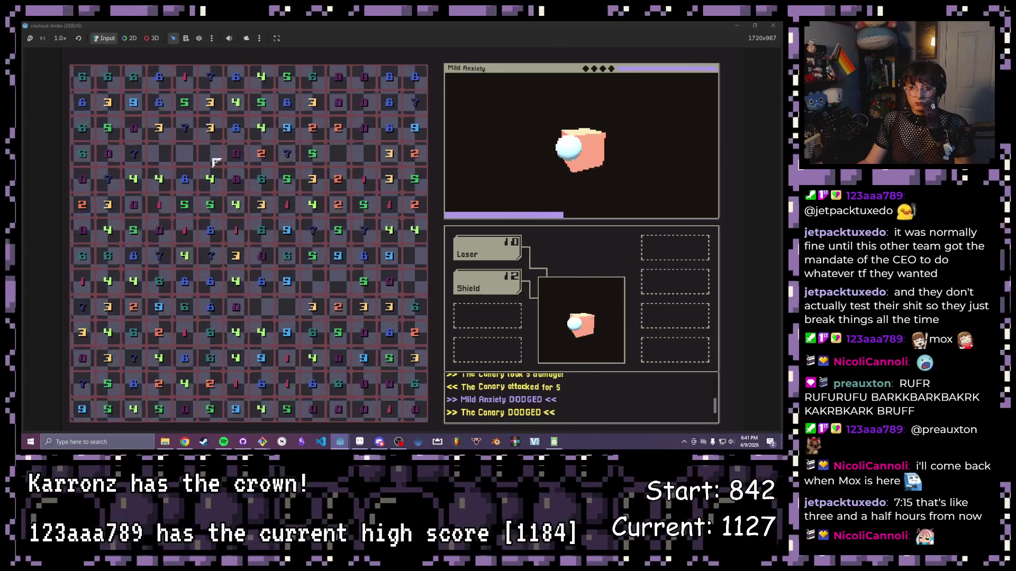
- Clear two tile groups to defeat Mild Anxiety, then stop the game with F8
{"action": "left_click_drag", "start_coordinate": [214, 189], "coordinate": [210, 230]}
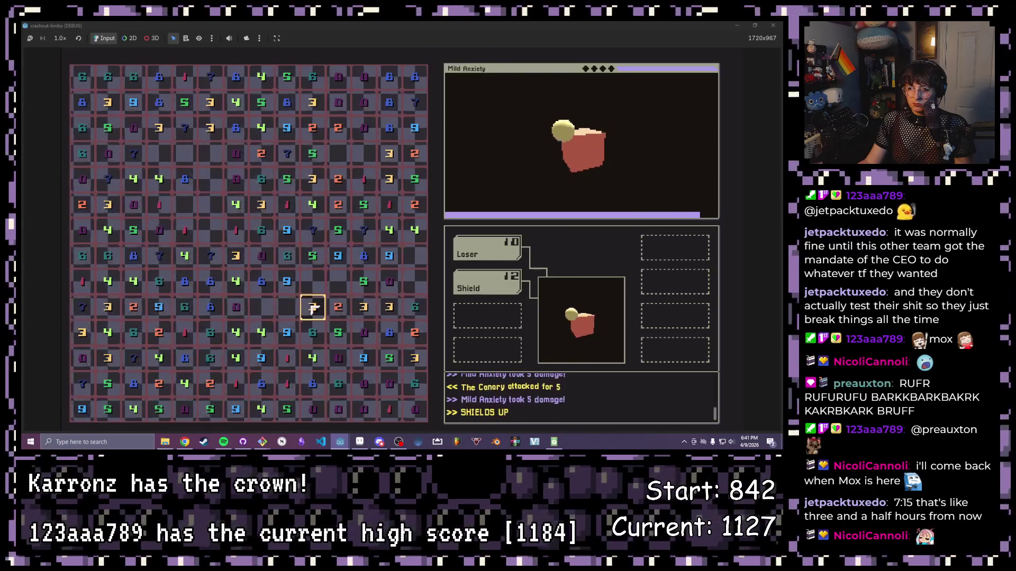
{"action": "mouse_move", "coordinate": [313, 358]}
{"action": "left_mouse_down"}
{"action": "mouse_move", "coordinate": [286, 359]}
{"action": "mouse_move", "coordinate": [286, 333]}
{"action": "mouse_move", "coordinate": [313, 333]}
{"action": "left_mouse_up"}
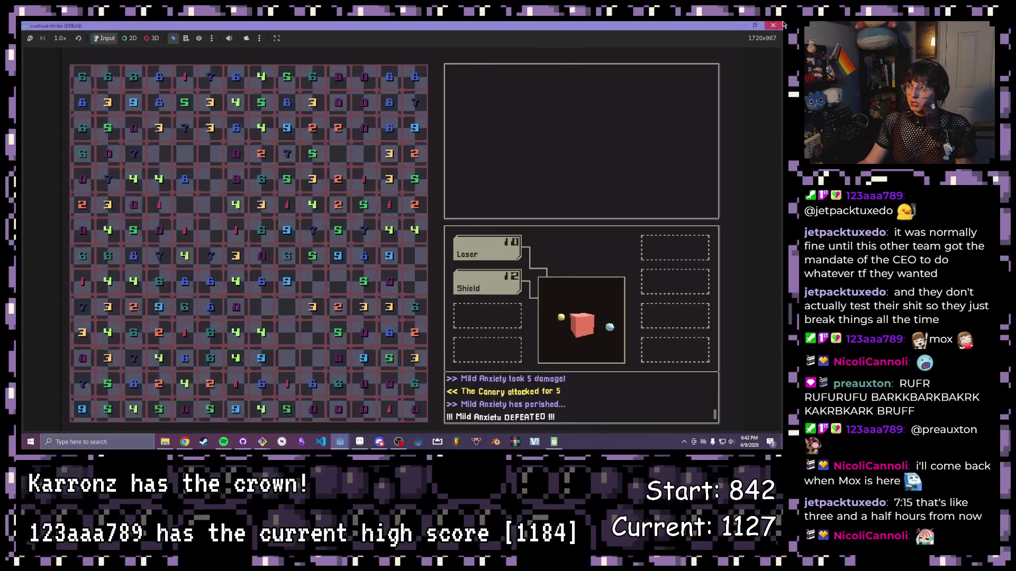
{"action": "key", "text": "F8"}
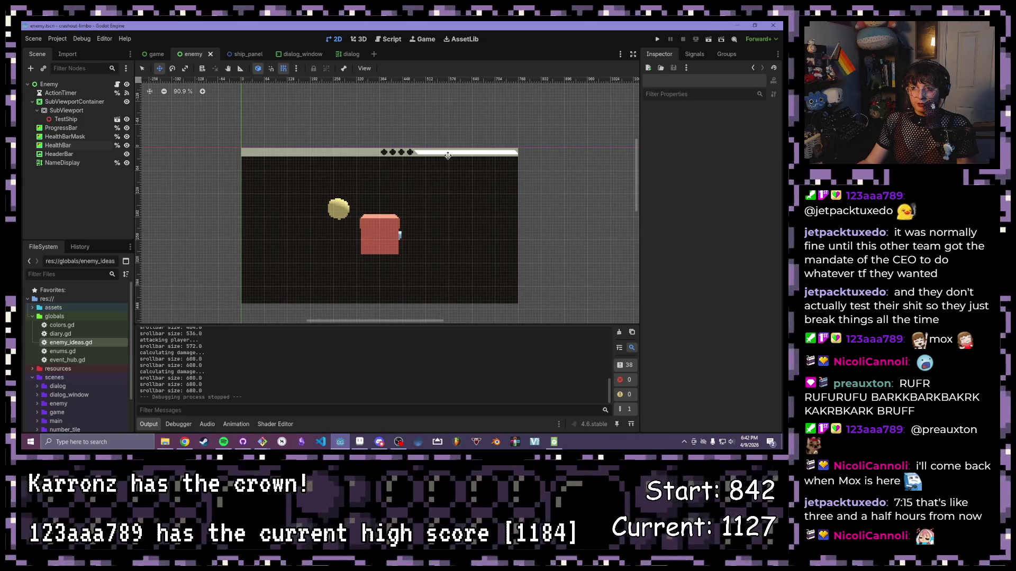
- Bring up the game scene to view its board and enemy panel, then launch another test run
{"action": "scroll", "coordinate": [449, 151], "scroll_direction": "up", "scroll_amount": 2}
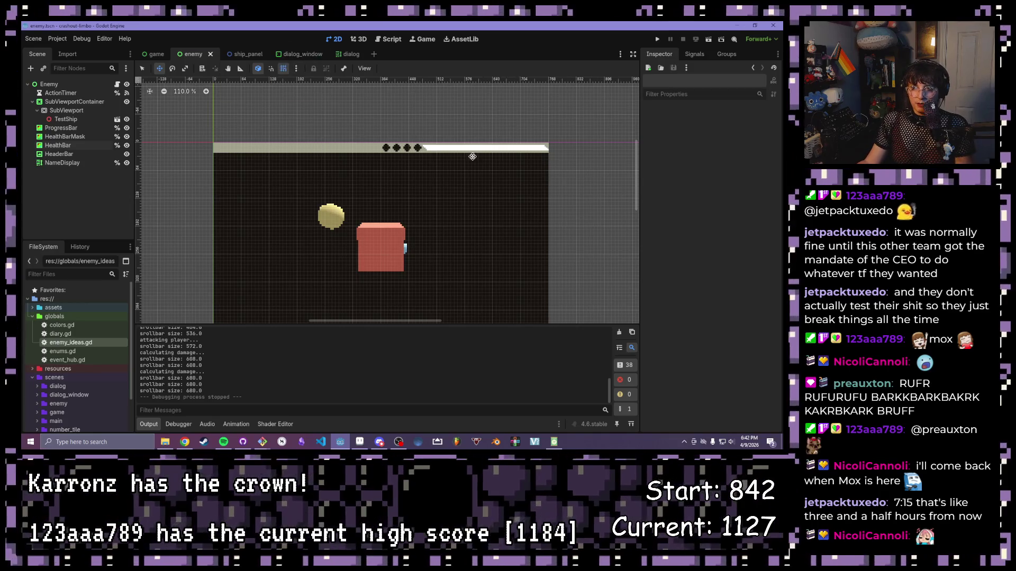
{"action": "scroll", "coordinate": [415, 216], "scroll_direction": "down", "scroll_amount": 1}
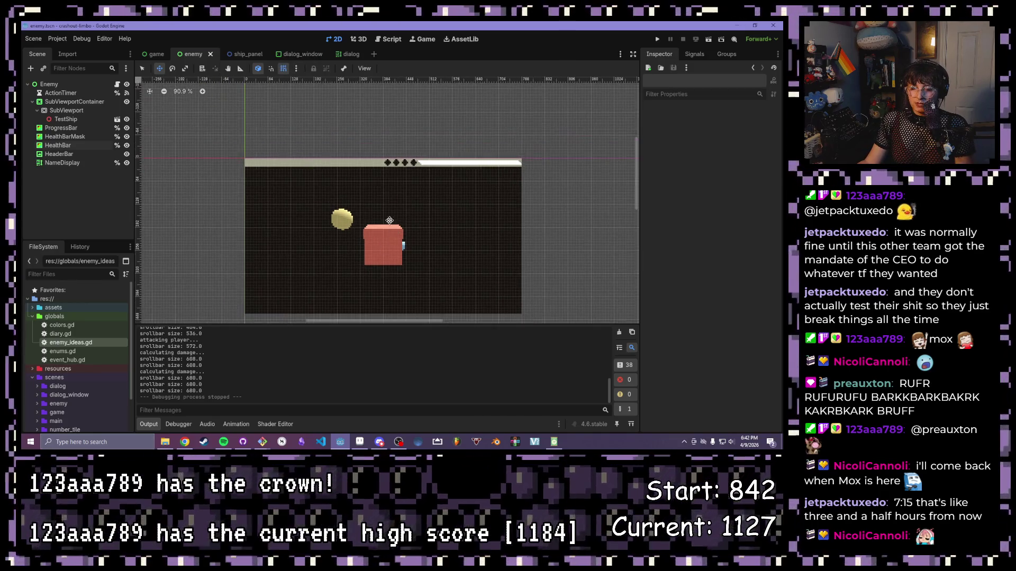
{"action": "scroll", "coordinate": [323, 90], "scroll_direction": "down", "scroll_amount": 1}
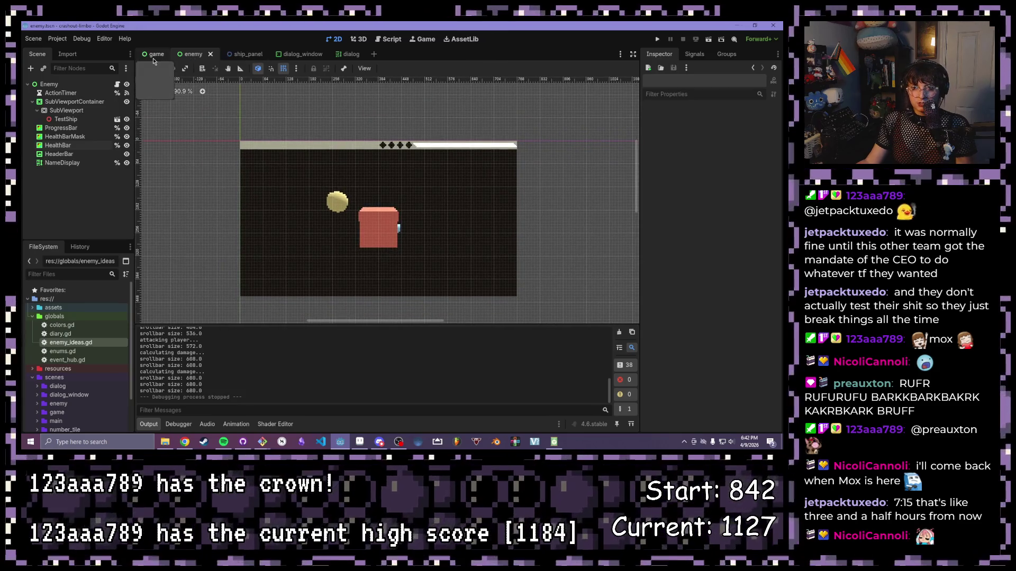
{"action": "left_click", "coordinate": [156, 54]}
{"action": "scroll", "coordinate": [435, 267], "scroll_direction": "down", "scroll_amount": 2}
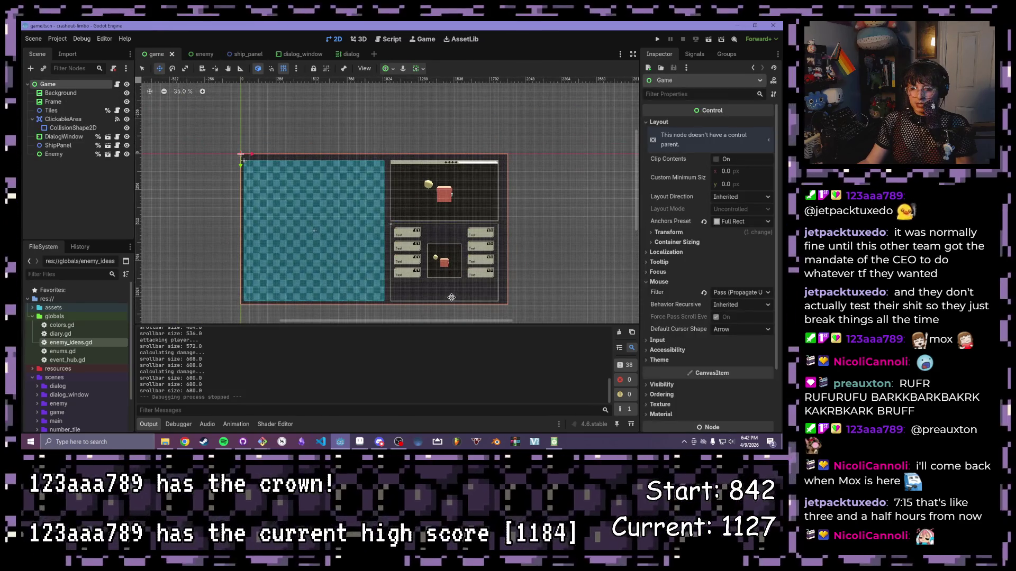
{"action": "scroll", "coordinate": [443, 297], "scroll_direction": "up", "scroll_amount": 2}
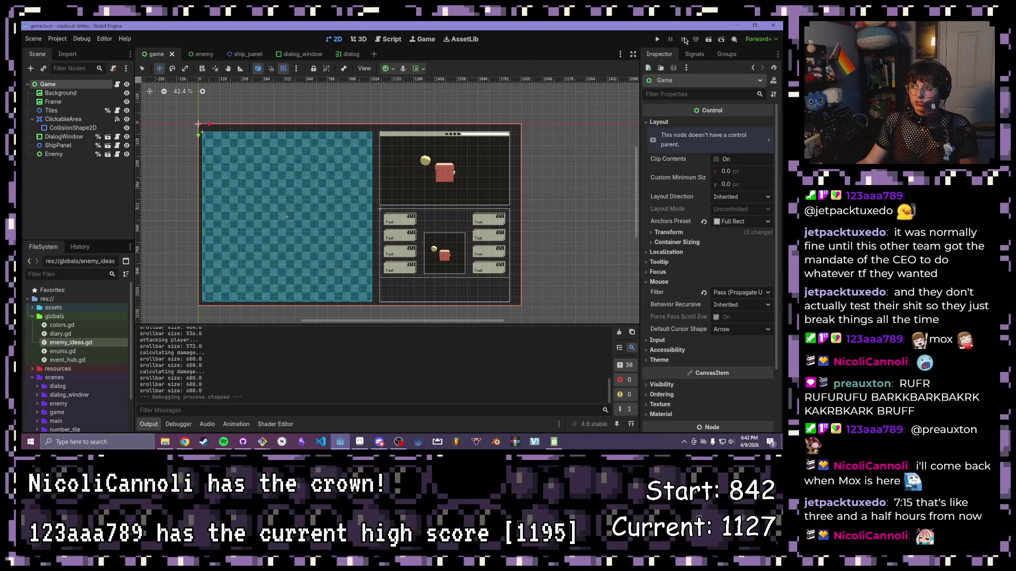
{"action": "left_click", "coordinate": [657, 40]}
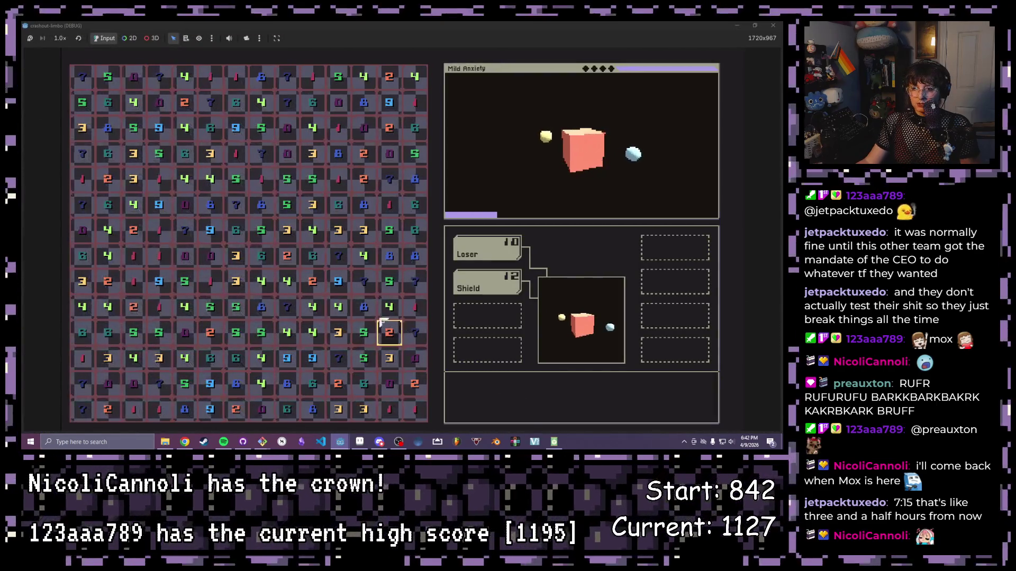
- Fight Mild Anxiety by clearing tile groups to raise shields and attack, then stop the game with F8
{"action": "left_click_drag", "start_coordinate": [363, 305], "coordinate": [338, 307]}
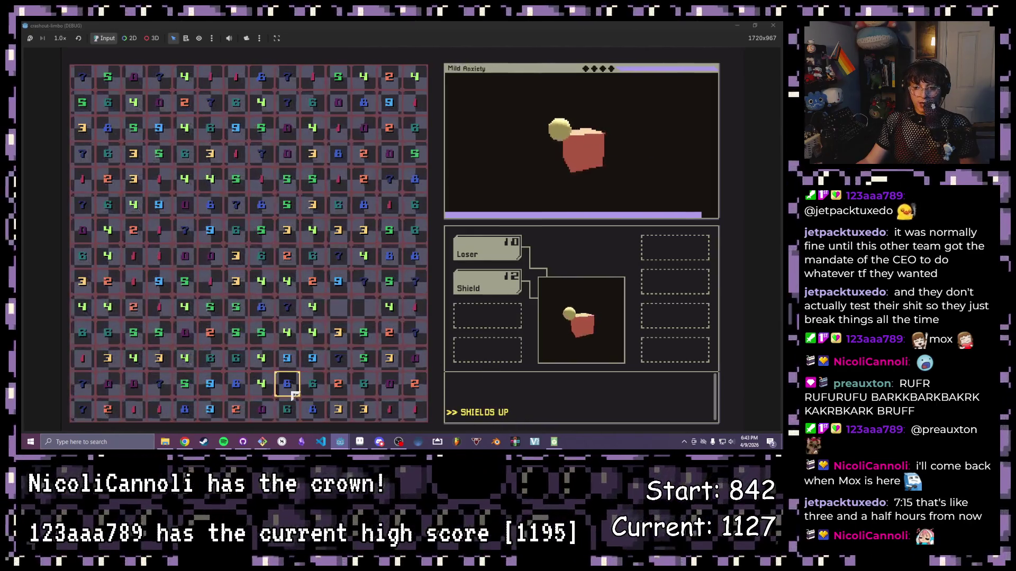
{"action": "left_click_drag", "start_coordinate": [318, 289], "coordinate": [261, 281]}
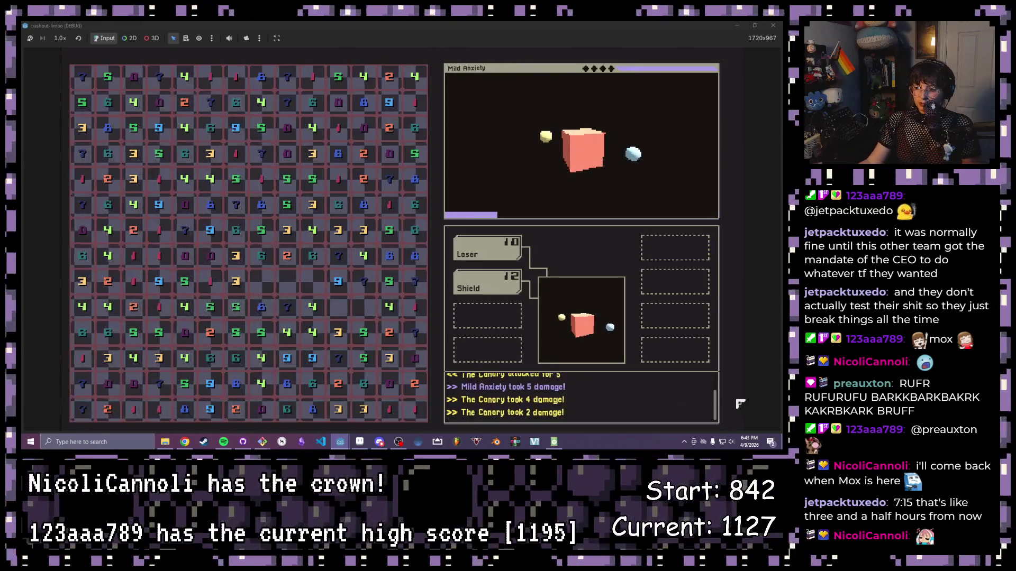
{"action": "mouse_move", "coordinate": [717, 402]}
{"action": "left_mouse_down"}
{"action": "mouse_move", "coordinate": [718, 378]}
{"action": "mouse_move", "coordinate": [716, 420]}
{"action": "left_mouse_up"}
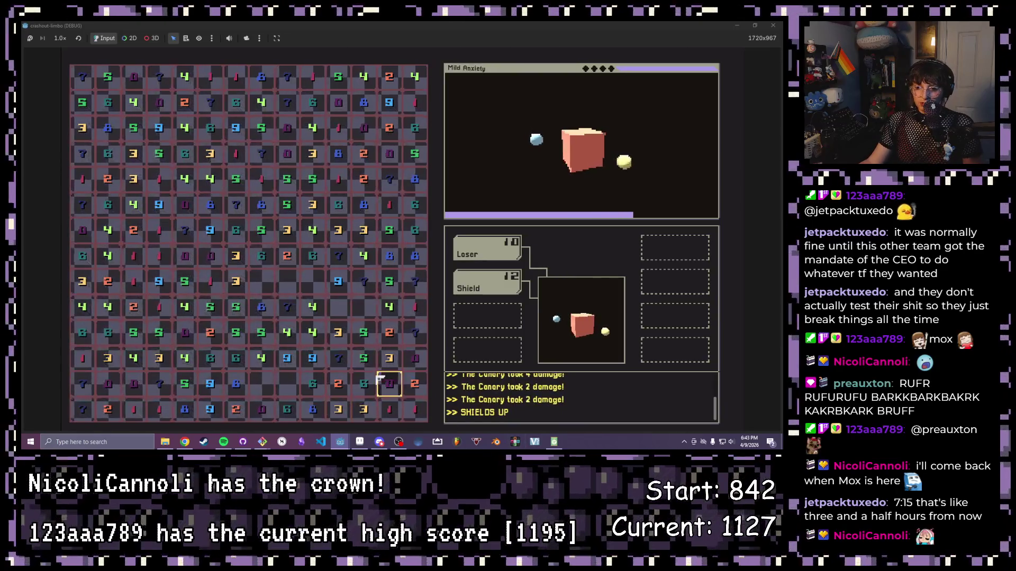
{"action": "left_click", "coordinate": [365, 333]}
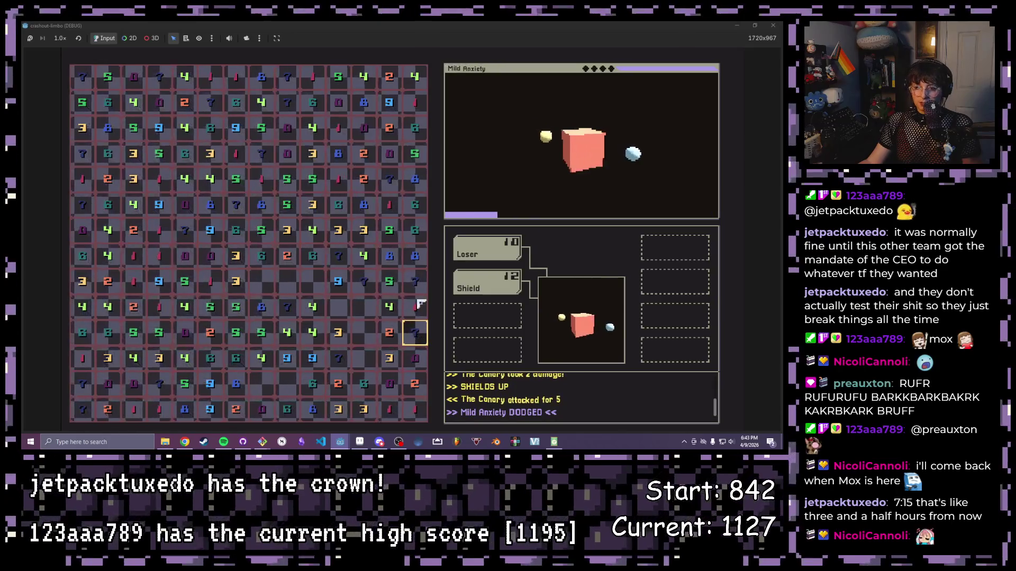
{"action": "left_click", "coordinate": [417, 229]}
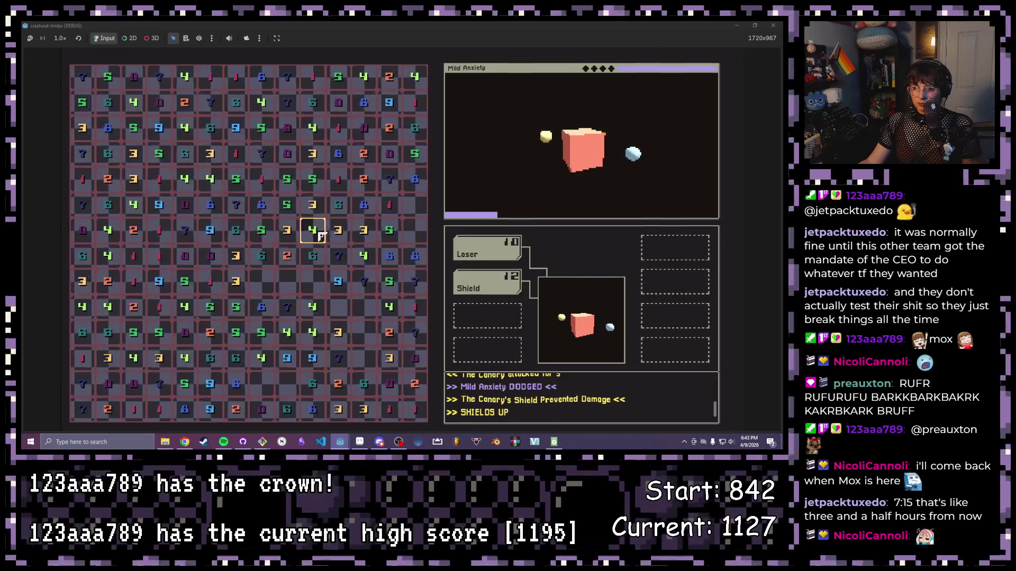
{"action": "left_click", "coordinate": [314, 231]}
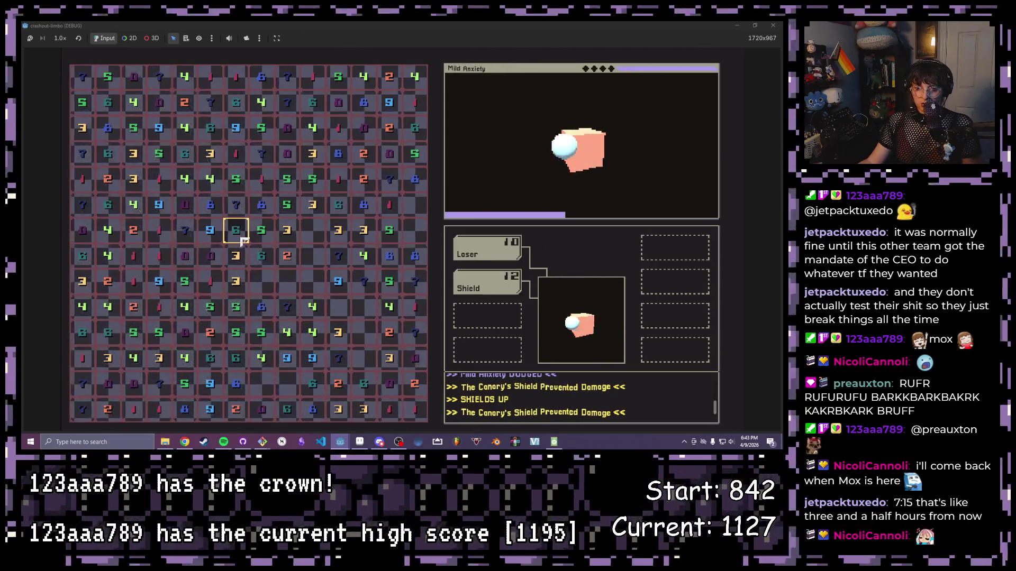
{"action": "left_click", "coordinate": [210, 306]}
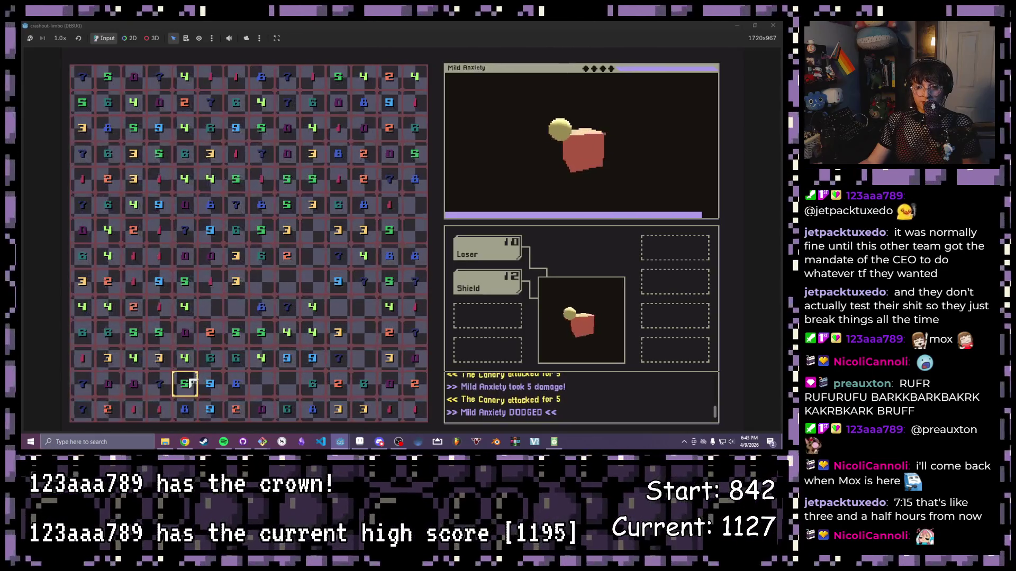
{"action": "left_click_drag", "start_coordinate": [188, 285], "coordinate": [211, 306]}
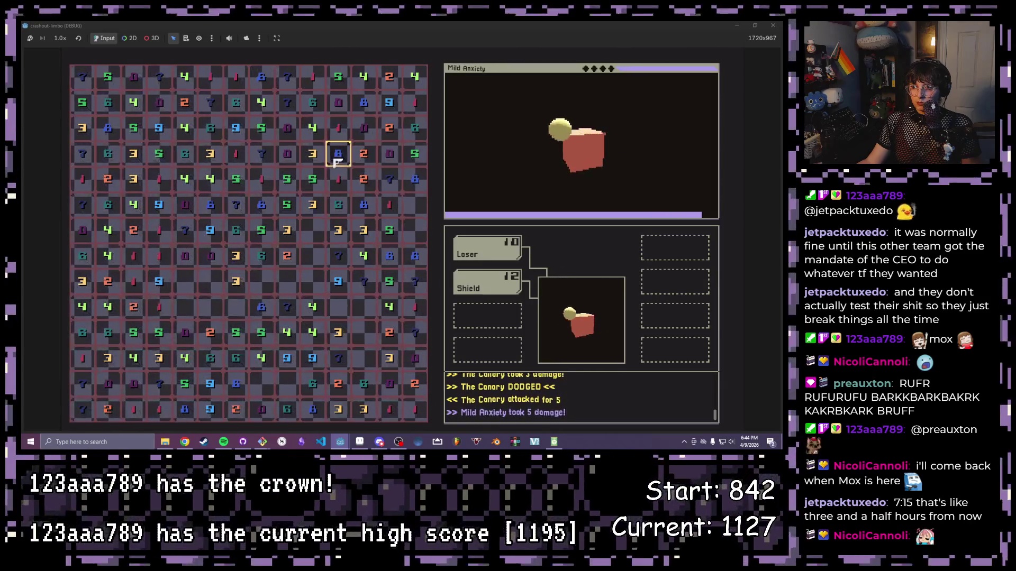
{"action": "left_click_drag", "start_coordinate": [338, 153], "coordinate": [365, 155]}
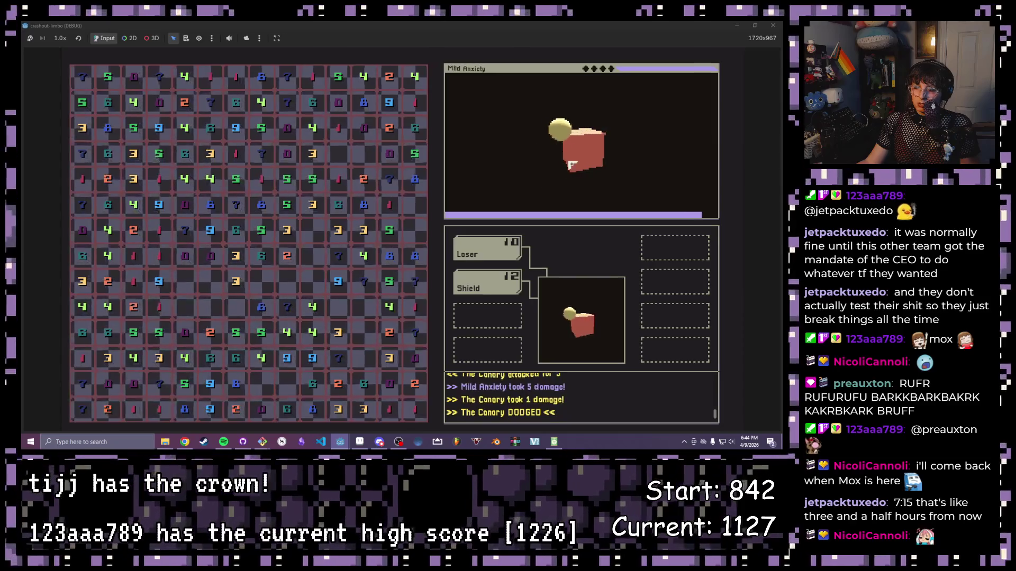
{"action": "key", "text": "F8"}
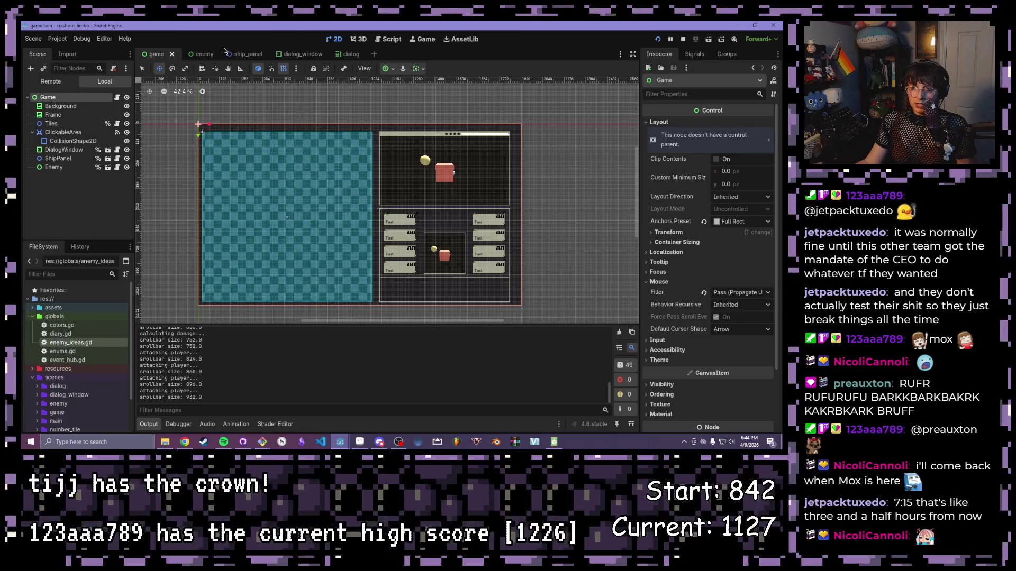
- In the enemy scene, inspect the TestShip node in 3D and the SubViewport's settings
{"action": "left_click", "coordinate": [194, 54]}
{"action": "left_click", "coordinate": [66, 132]}
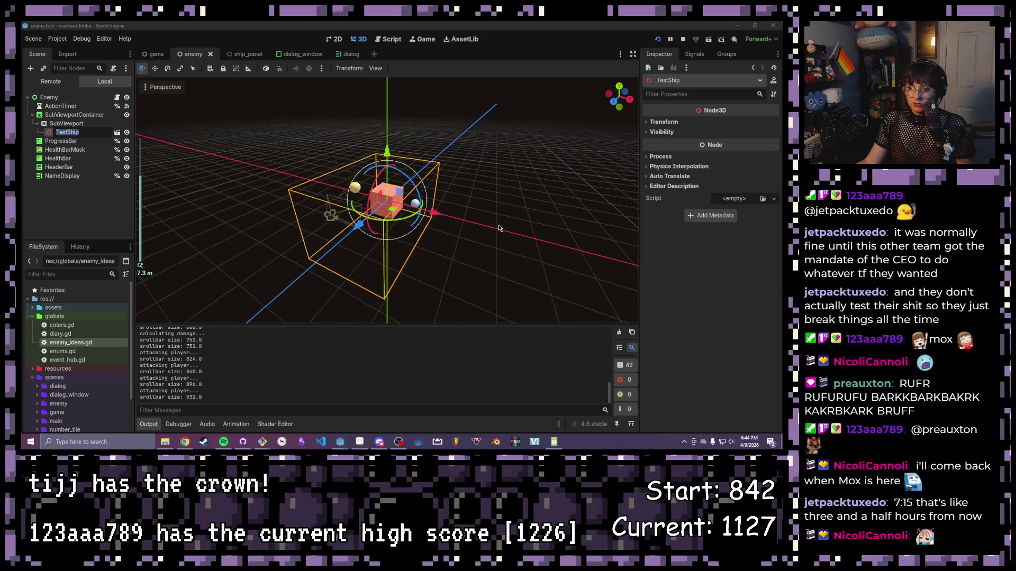
{"action": "scroll", "coordinate": [264, 134], "scroll_direction": "up", "scroll_amount": 2}
{"action": "left_click_drag", "start_coordinate": [265, 134], "coordinate": [299, 226]}
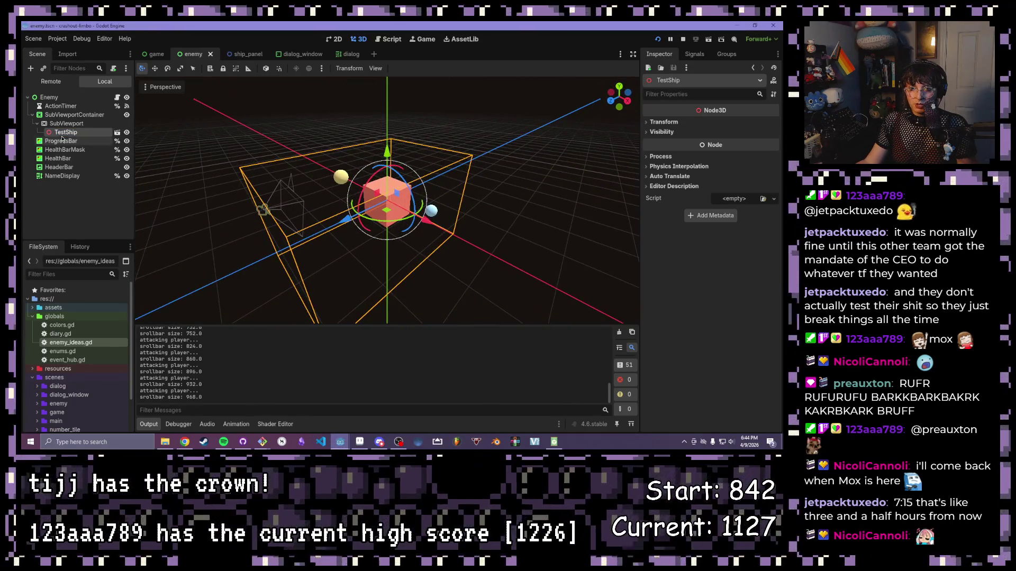
{"action": "left_click", "coordinate": [43, 126]}
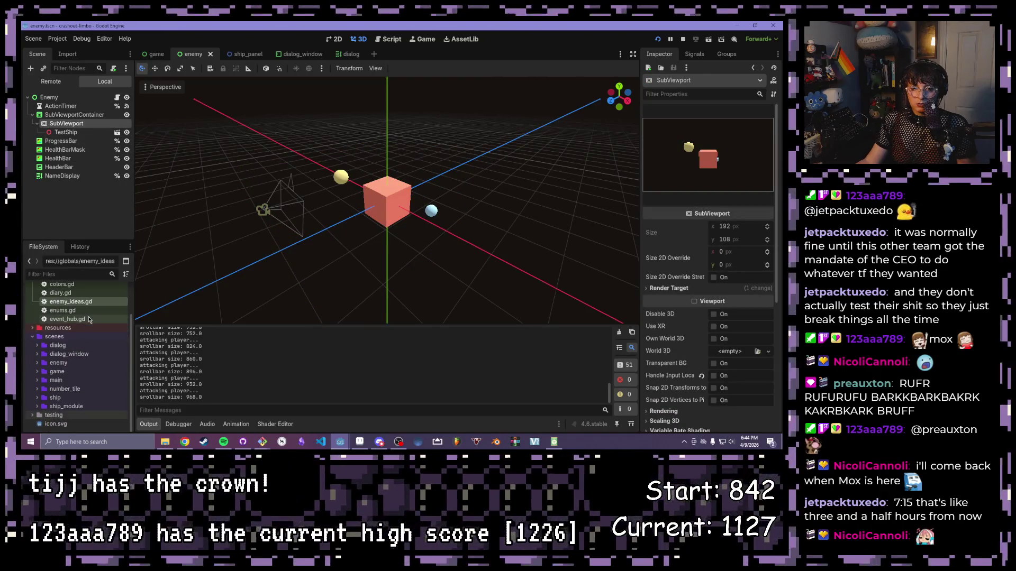
- Open testing/test_ship.tscn from the FileSystem dock
{"action": "left_click", "coordinate": [31, 416]}
{"action": "scroll", "coordinate": [35, 421], "scroll_direction": "down", "scroll_amount": 3}
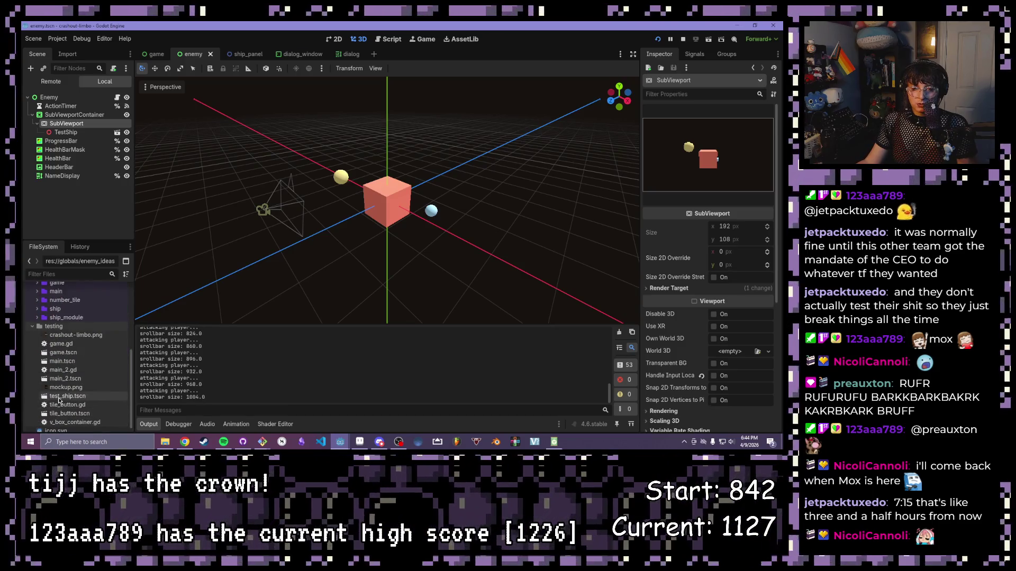
{"action": "double_click", "coordinate": [59, 396]}
{"action": "scroll", "coordinate": [201, 212], "scroll_direction": "down", "scroll_amount": 2}
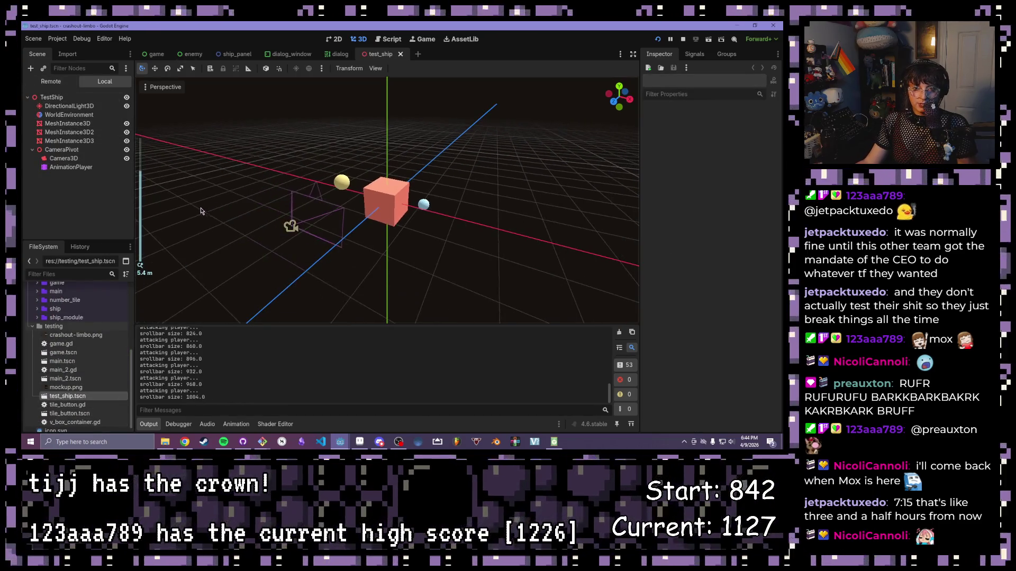
{"action": "left_click_drag", "start_coordinate": [405, 263], "coordinate": [238, 183]}
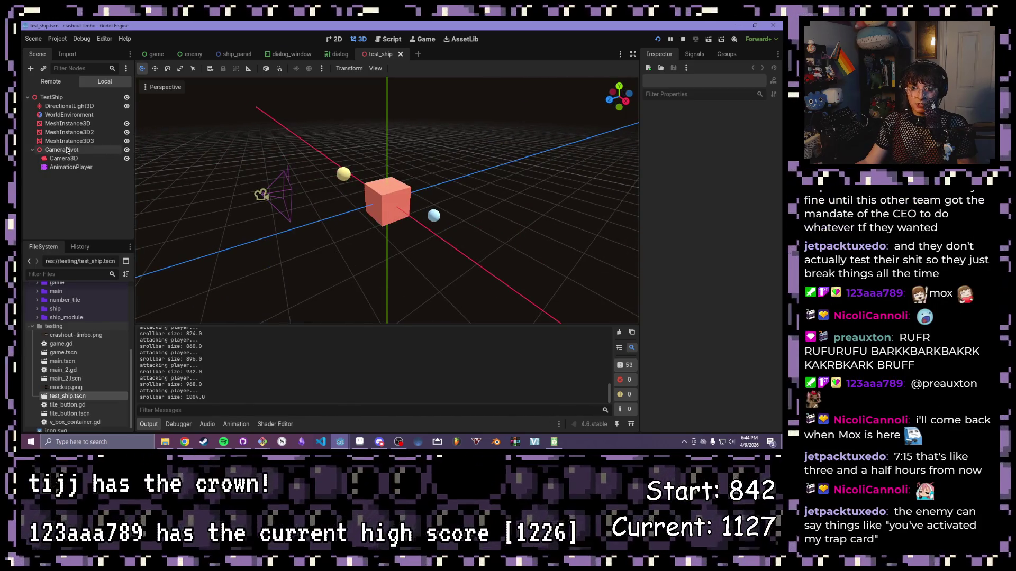
- Rotate CameraPivot, undo the rotation, and switch to the 2D view
{"action": "left_click", "coordinate": [67, 151]}
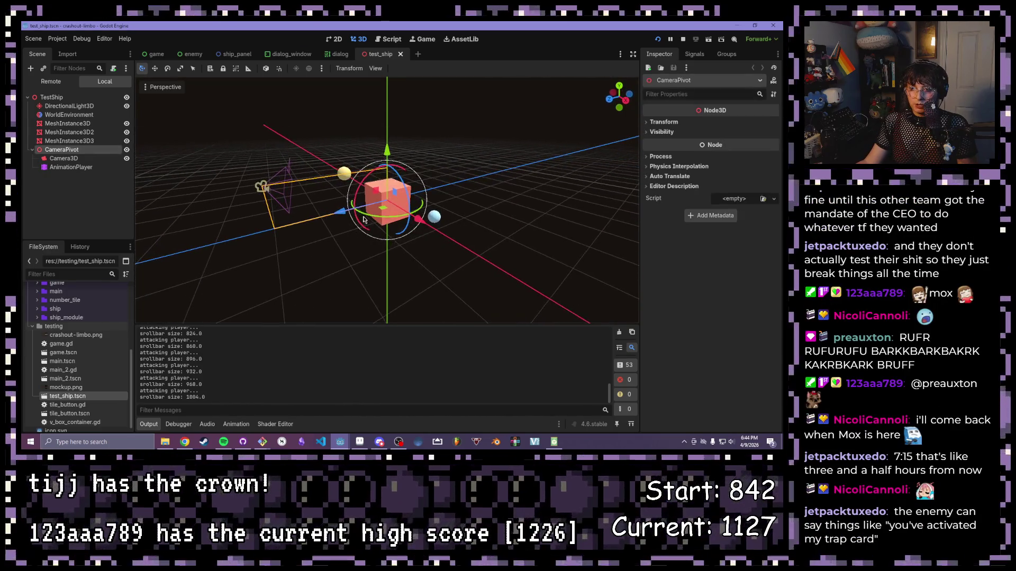
{"action": "mouse_move", "coordinate": [364, 217]}
{"action": "left_mouse_down"}
{"action": "mouse_move", "coordinate": [409, 219]}
{"action": "mouse_move", "coordinate": [371, 191]}
{"action": "mouse_move", "coordinate": [410, 224]}
{"action": "left_mouse_up"}
{"action": "key", "text": "ctrl+z"}
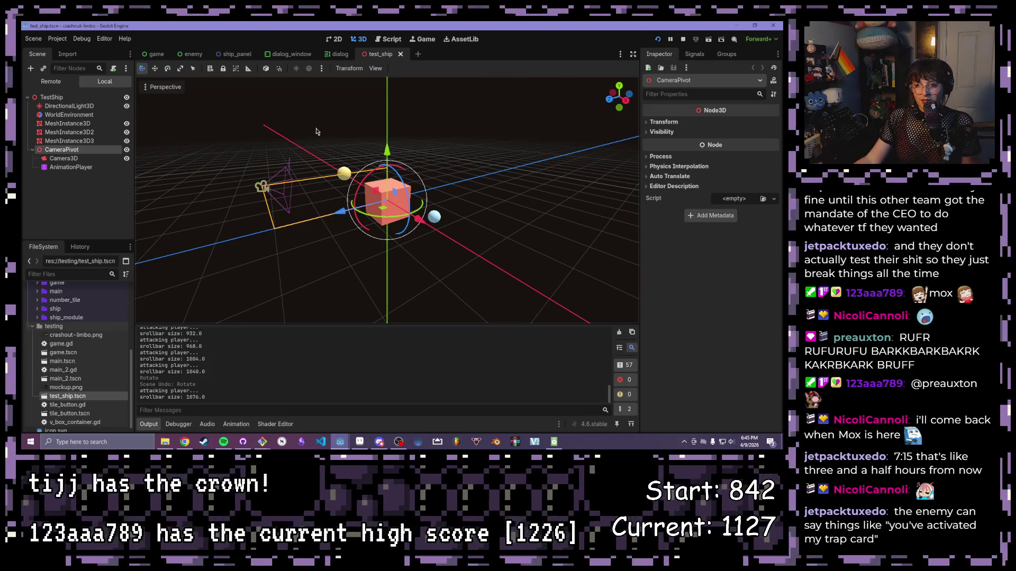
{"action": "mouse_move", "coordinate": [326, 131]}
{"action": "left_mouse_down"}
{"action": "mouse_move", "coordinate": [282, 202]}
{"action": "mouse_move", "coordinate": [404, 206]}
{"action": "left_mouse_up"}
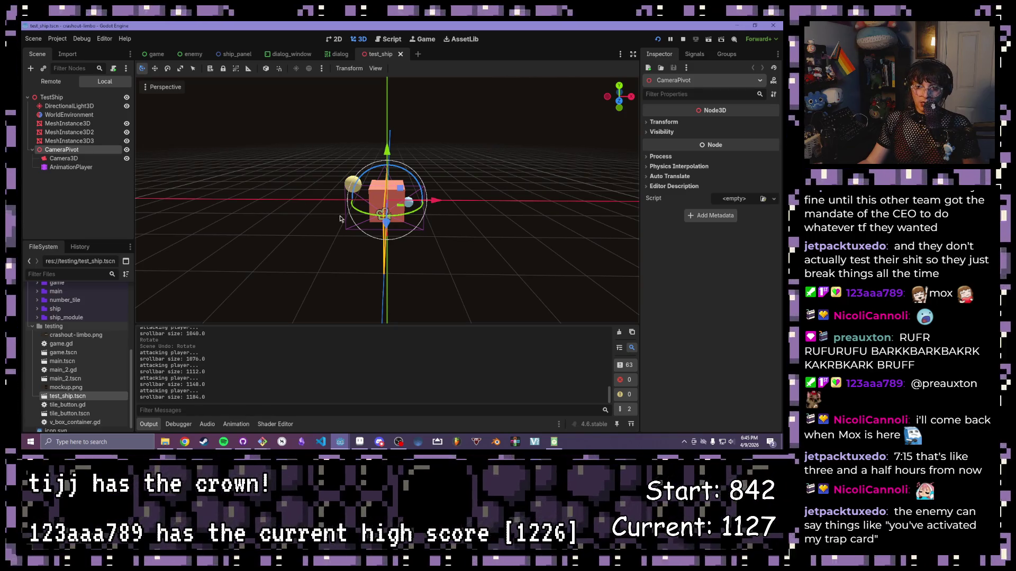
{"action": "scroll", "coordinate": [412, 202], "scroll_direction": "up", "scroll_amount": 5}
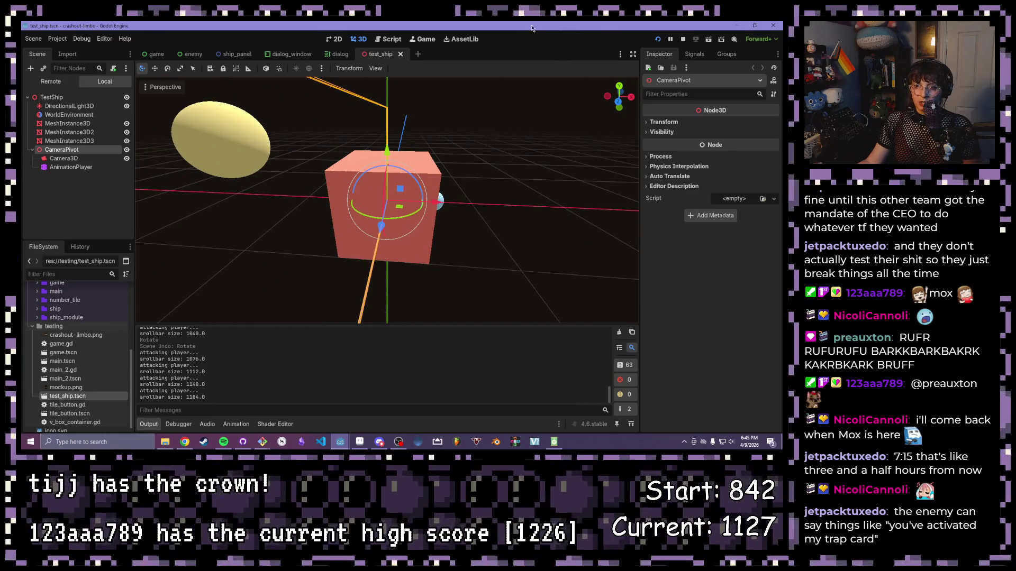
{"action": "left_click", "coordinate": [333, 40]}
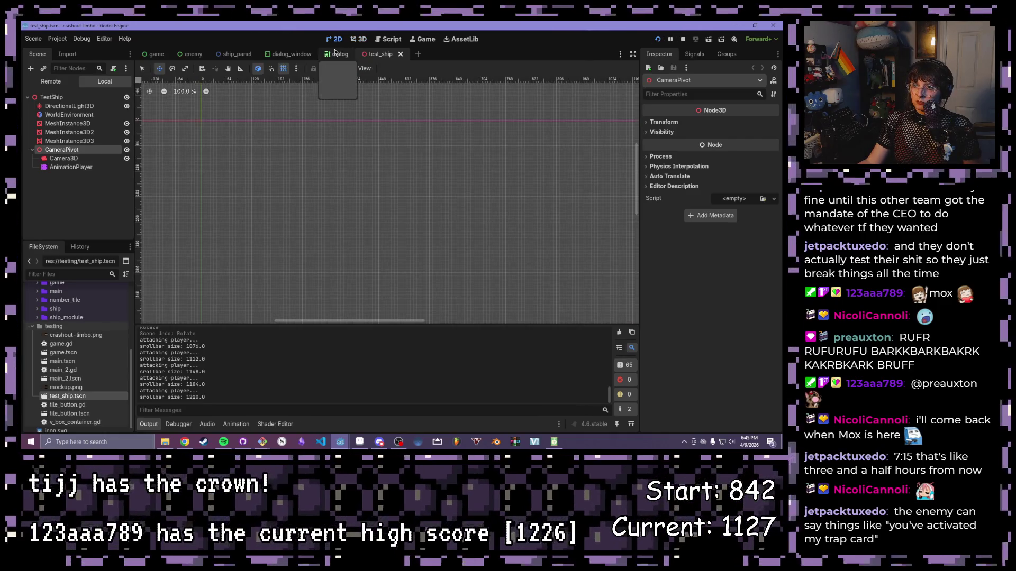
- Look over the game scene, bringing its enemy display area into view
{"action": "left_click", "coordinate": [164, 55]}
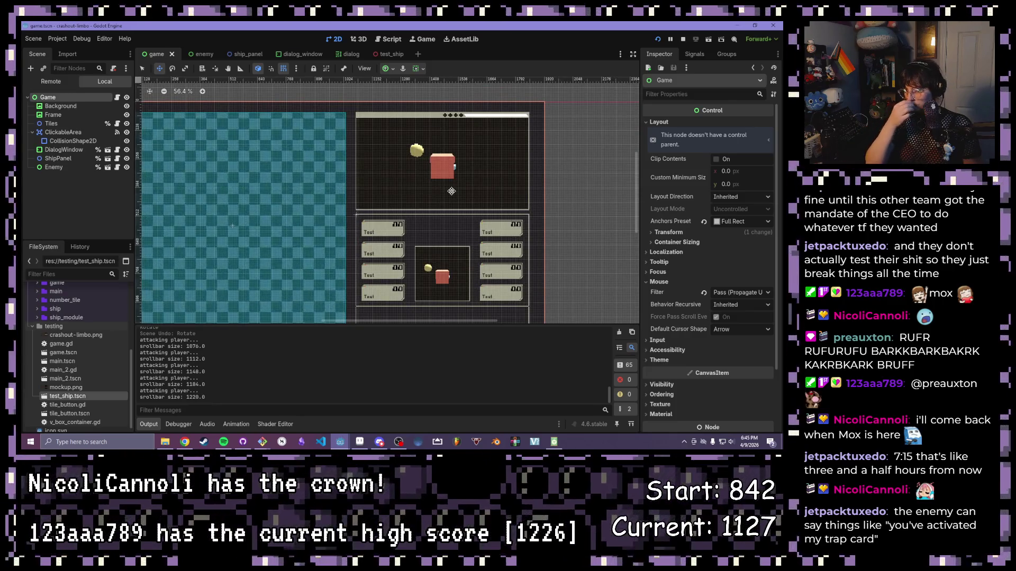
{"action": "scroll", "coordinate": [500, 144], "scroll_direction": "down", "scroll_amount": 2}
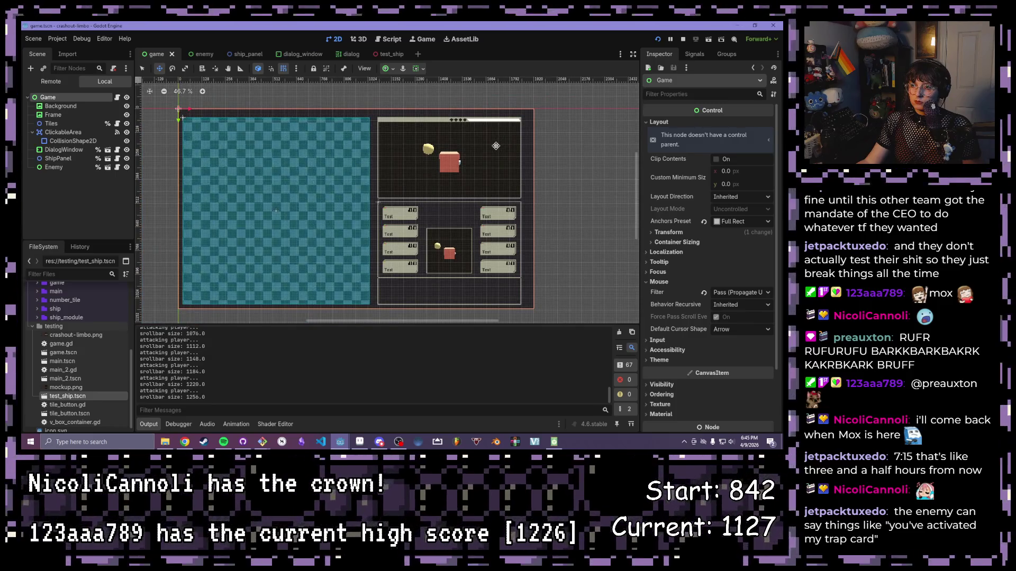
{"action": "scroll", "coordinate": [493, 147], "scroll_direction": "up", "scroll_amount": 2}
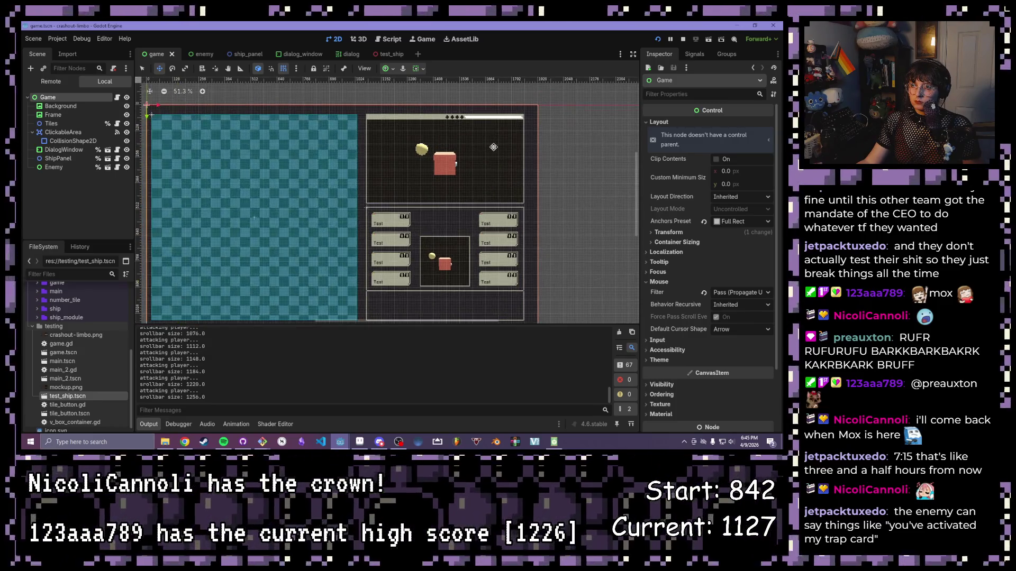
{"action": "scroll", "coordinate": [491, 149], "scroll_direction": "up", "scroll_amount": 5}
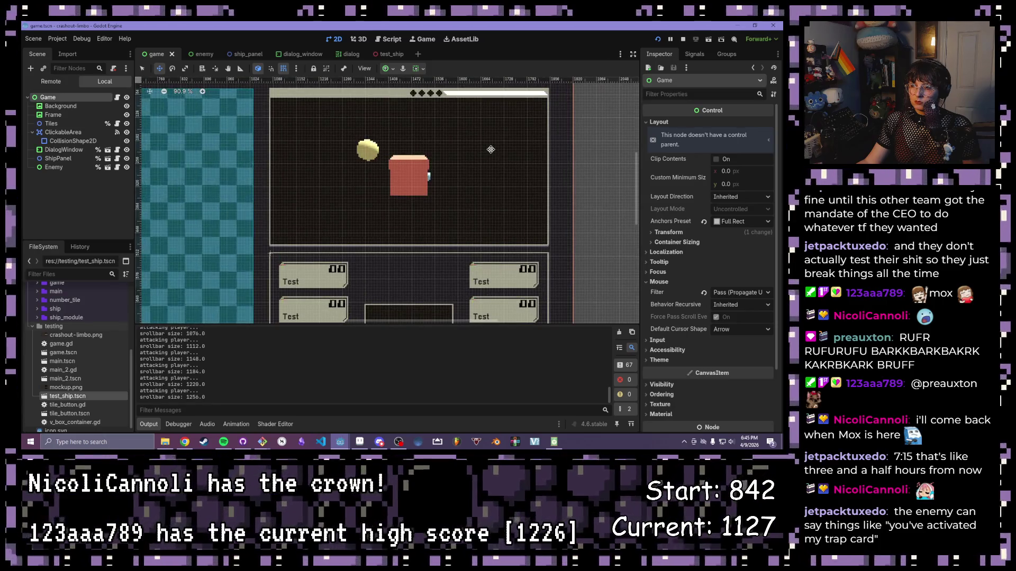
{"action": "mouse_move", "coordinate": [378, 157]}
{"action": "left_mouse_down"}
{"action": "mouse_move", "coordinate": [491, 127]}
{"action": "mouse_move", "coordinate": [438, 169]}
{"action": "left_mouse_up"}
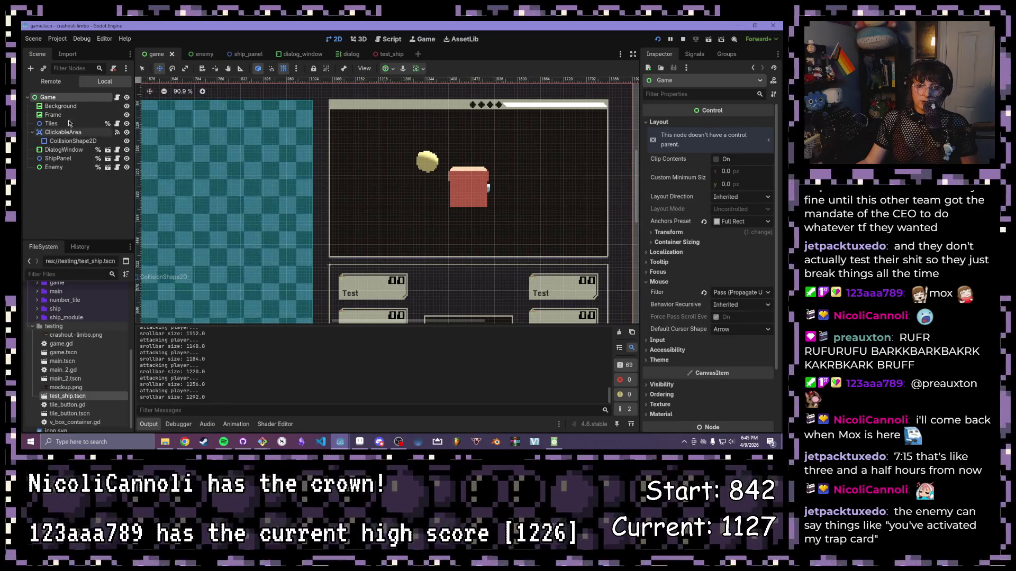
- Check dialog_window, then return to test_ship, deselect CameraPivot and view it in 3D
{"action": "left_click", "coordinate": [292, 54]}
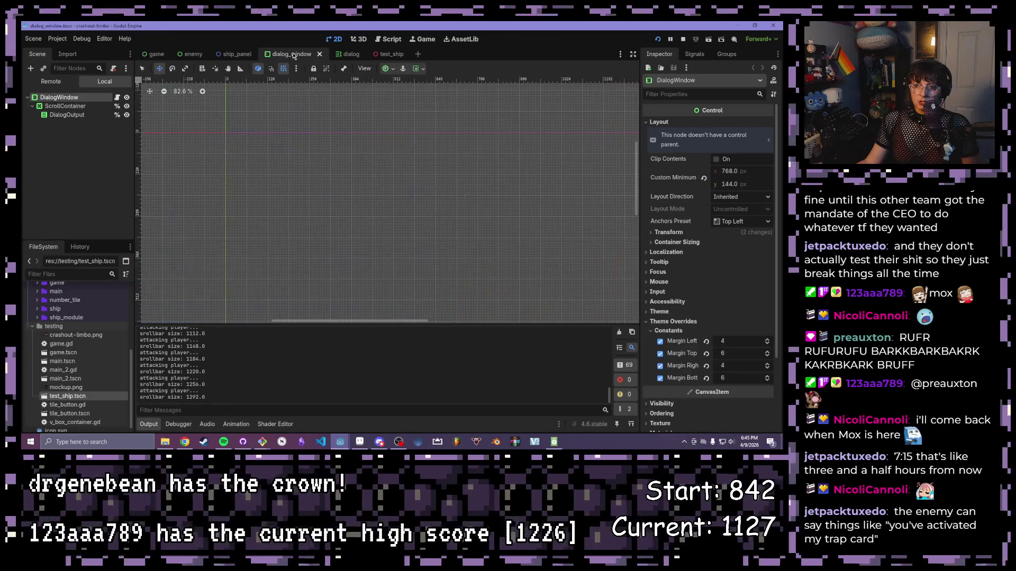
{"action": "left_click", "coordinate": [394, 54]}
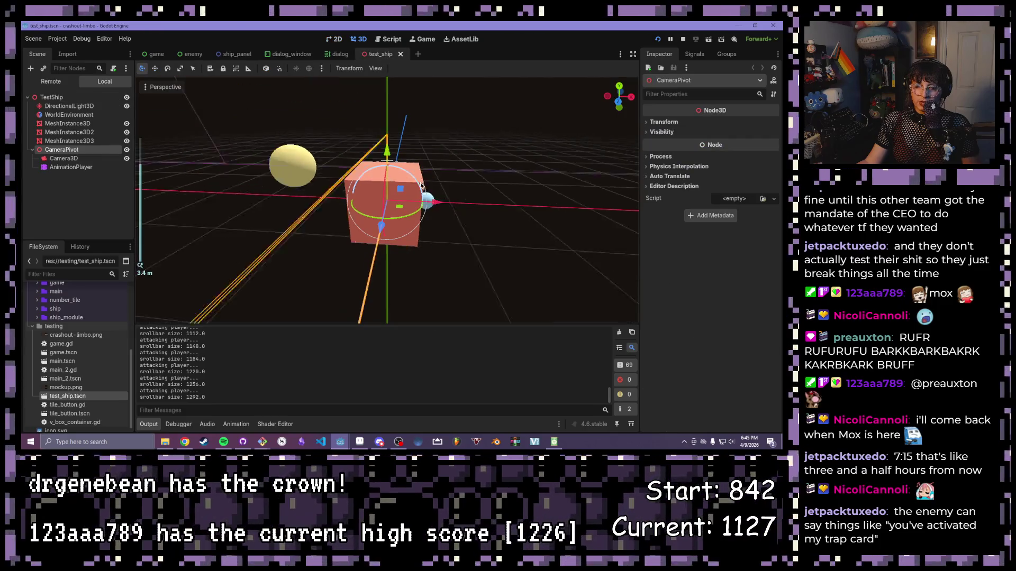
{"action": "left_click", "coordinate": [483, 186]}
{"action": "mouse_move", "coordinate": [484, 186]}
{"action": "left_mouse_down"}
{"action": "mouse_move", "coordinate": [374, 159]}
{"action": "mouse_move", "coordinate": [448, 178]}
{"action": "left_mouse_up"}
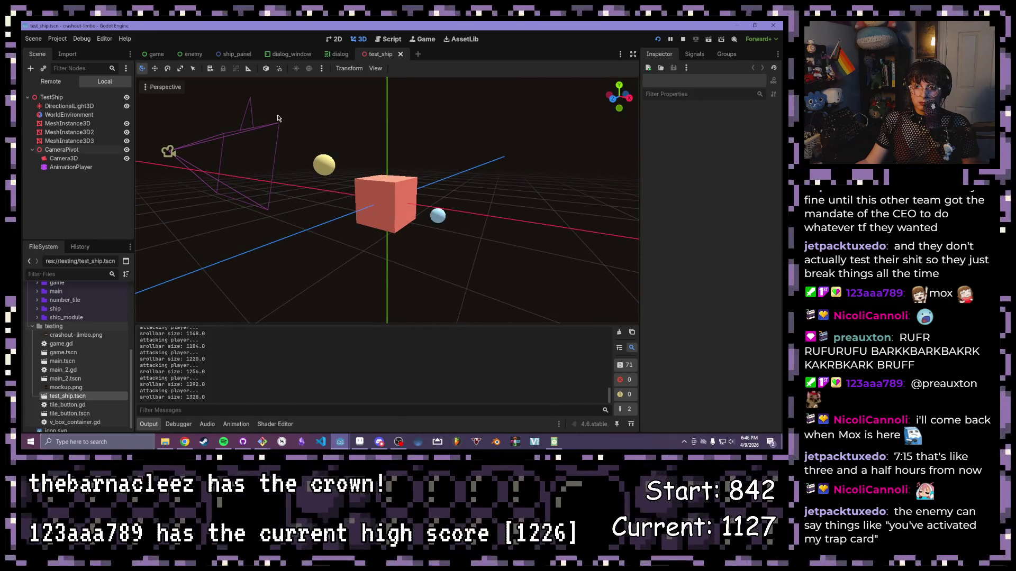
- Set the WorldEnvironment's background colour alpha to 0, making it #17131000
{"action": "right_click", "coordinate": [62, 115]}
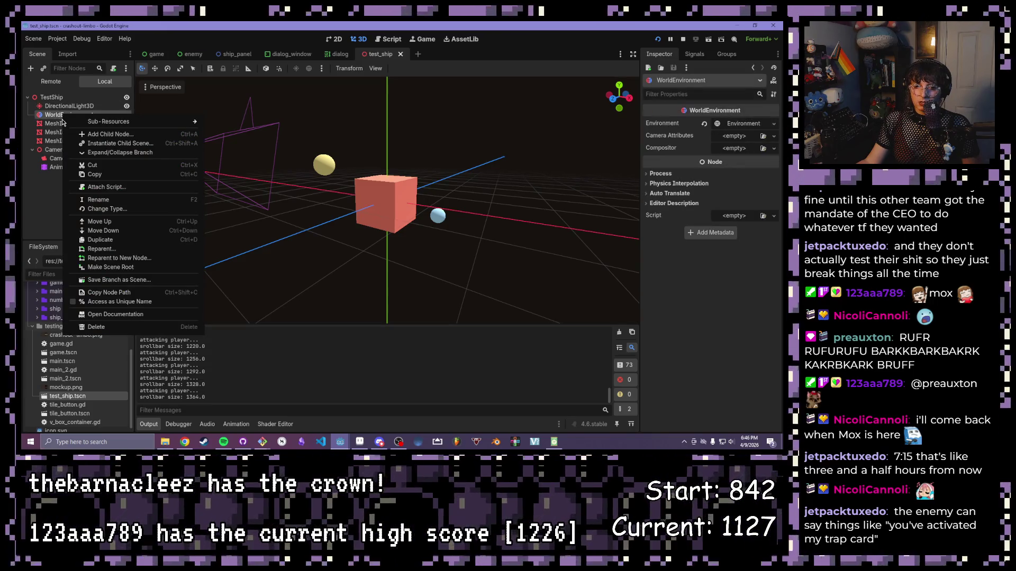
{"action": "left_click", "coordinate": [49, 211]}
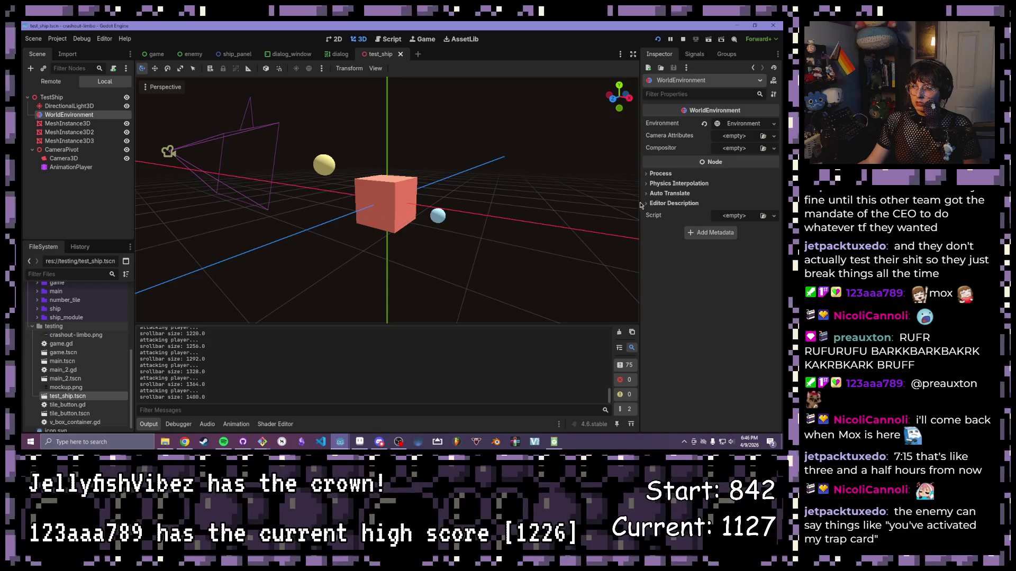
{"action": "scroll", "coordinate": [508, 209], "scroll_direction": "down", "scroll_amount": 3}
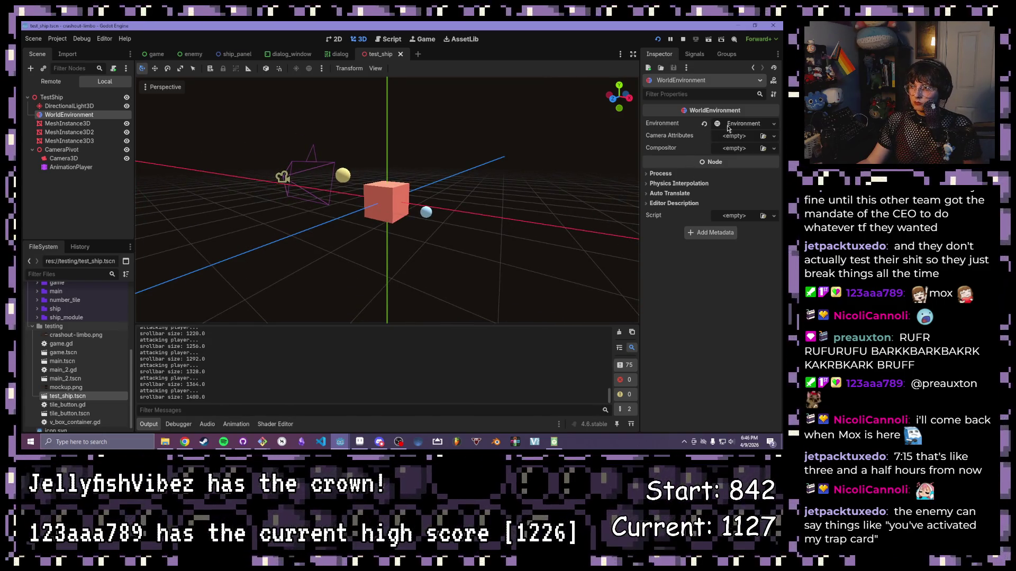
{"action": "left_click", "coordinate": [745, 123]}
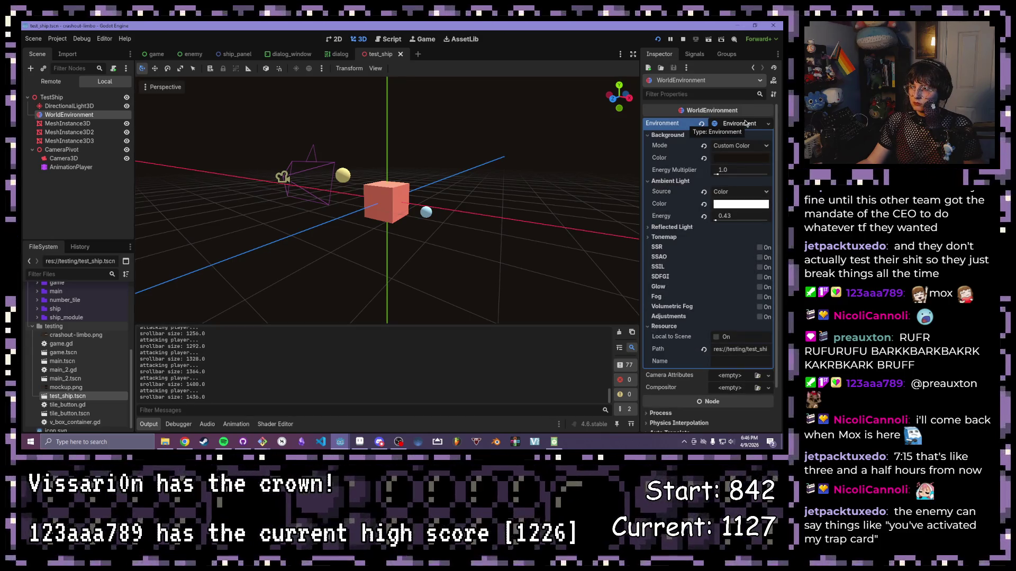
{"action": "left_click", "coordinate": [747, 159]}
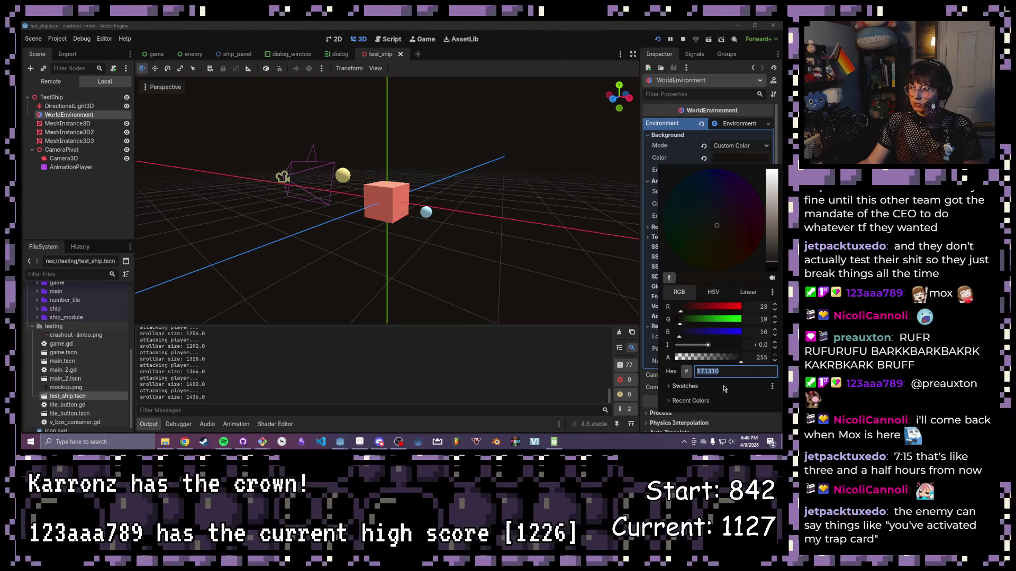
{"action": "left_click_drag", "start_coordinate": [733, 359], "coordinate": [622, 364]}
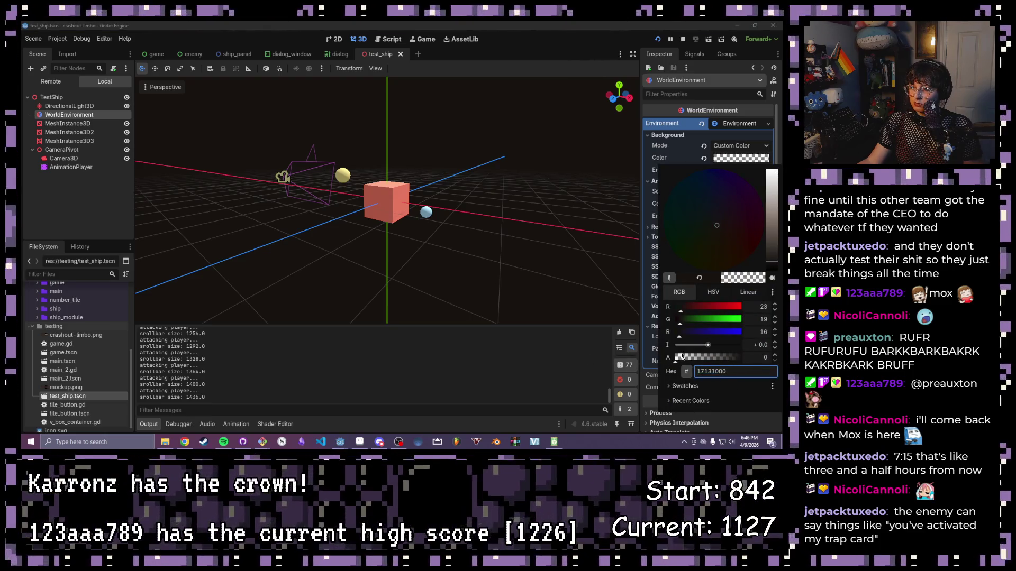
{"action": "left_click", "coordinate": [498, 250]}
- Switch to the 2D workspace and the game scene
{"action": "scroll", "coordinate": [455, 249], "scroll_direction": "down", "scroll_amount": 2}
{"action": "left_click_drag", "start_coordinate": [445, 248], "coordinate": [394, 275]}
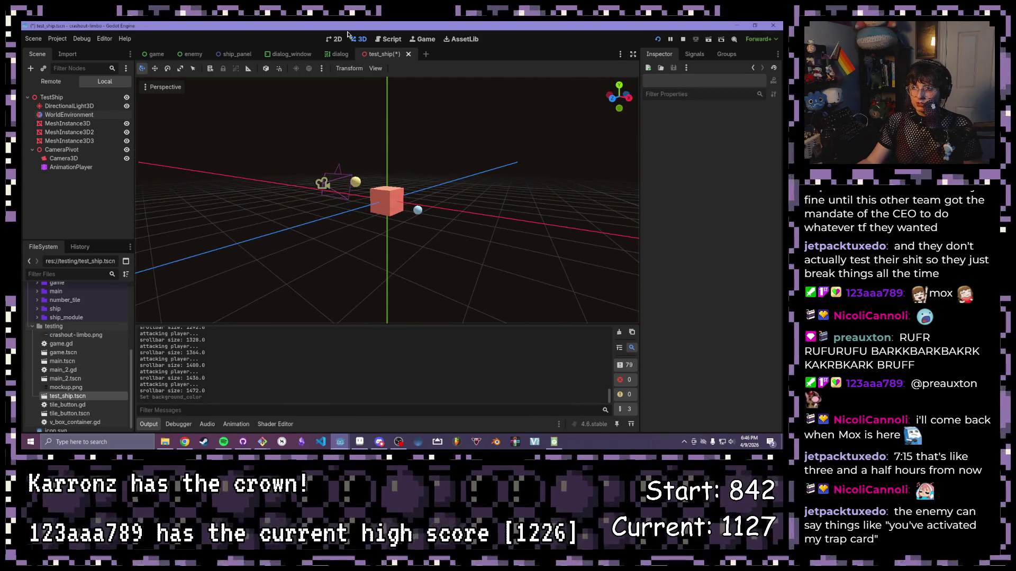
{"action": "left_click", "coordinate": [335, 39]}
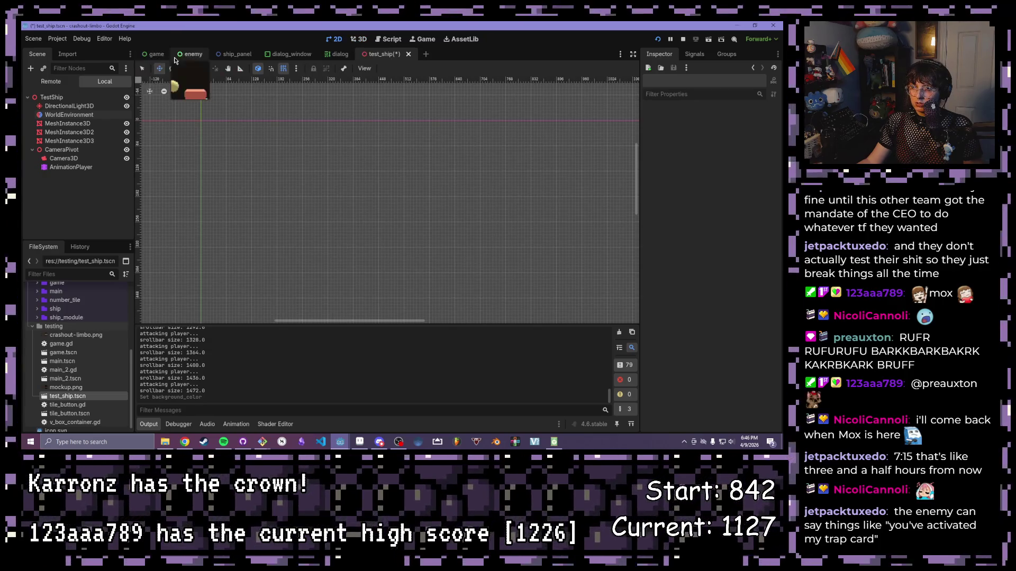
{"action": "left_click", "coordinate": [158, 58]}
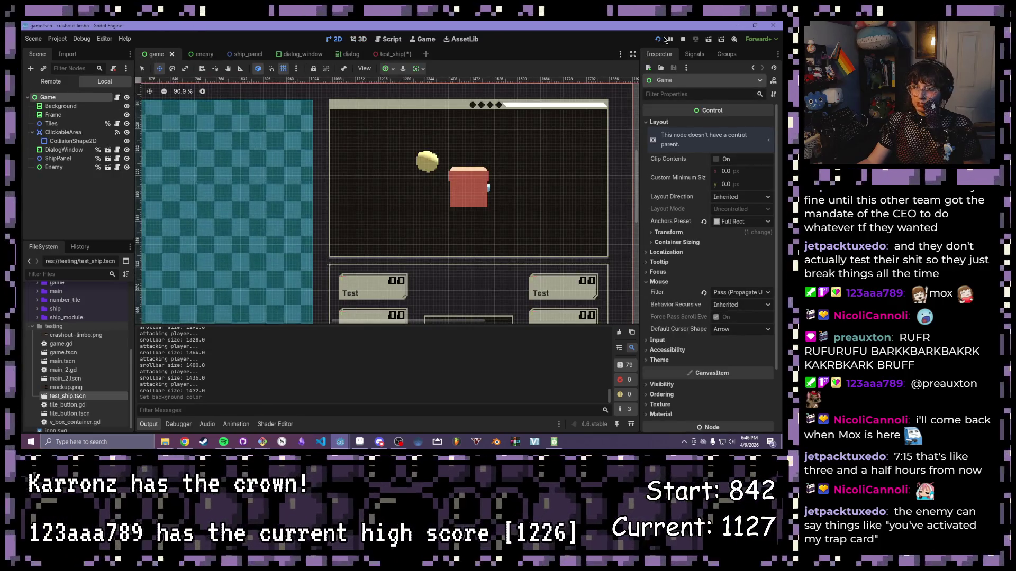
- Run the game to check the ship panel's transparent background, close it, and return to test_ship
{"action": "left_click", "coordinate": [658, 40]}
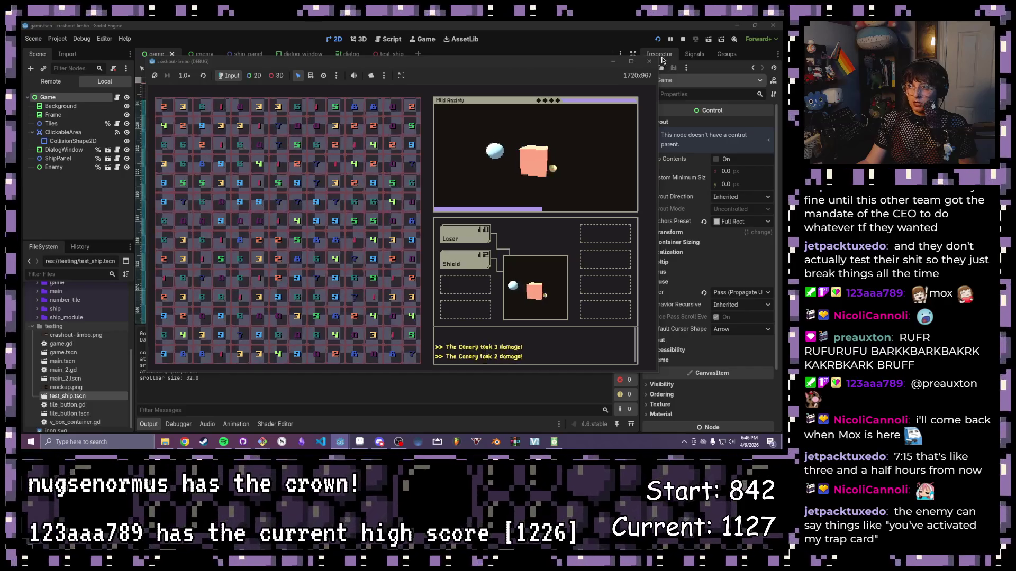
{"action": "left_click", "coordinate": [649, 61]}
{"action": "left_click", "coordinate": [377, 54]}
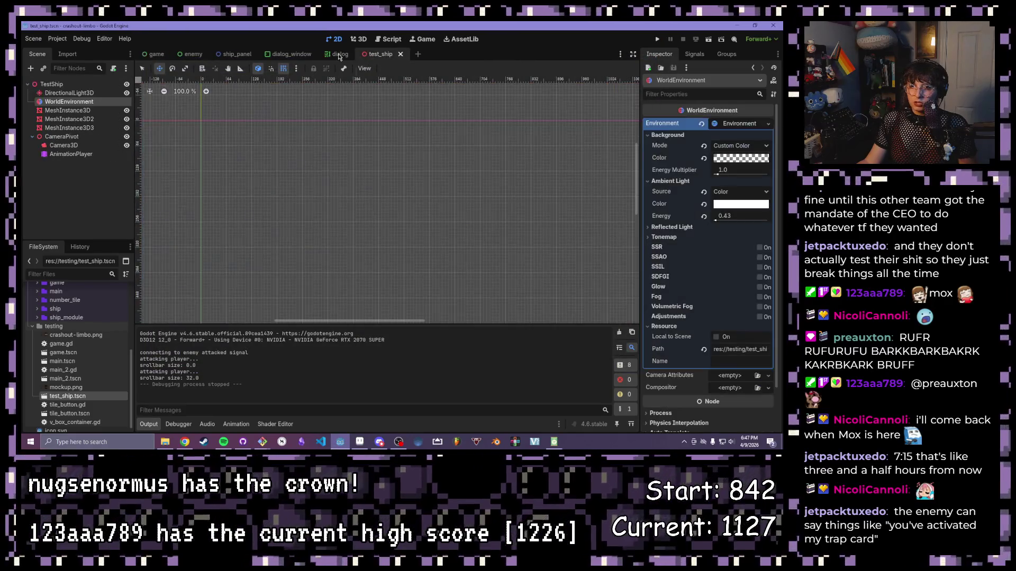
- Delete the WorldEnvironment node from test_ship and view the remaining scene in 3D
{"action": "right_click", "coordinate": [71, 102]}
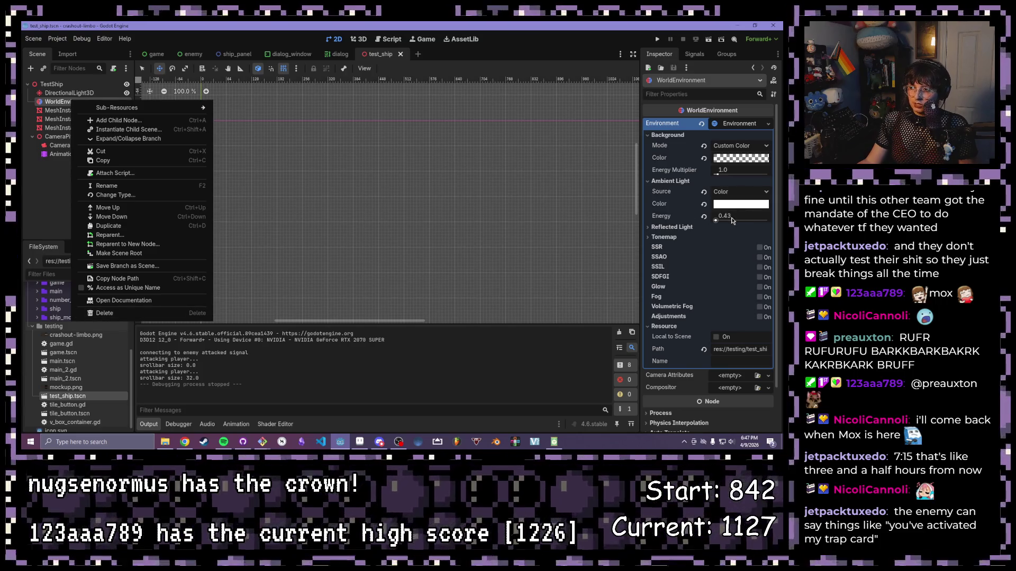
{"action": "left_click", "coordinate": [106, 314]}
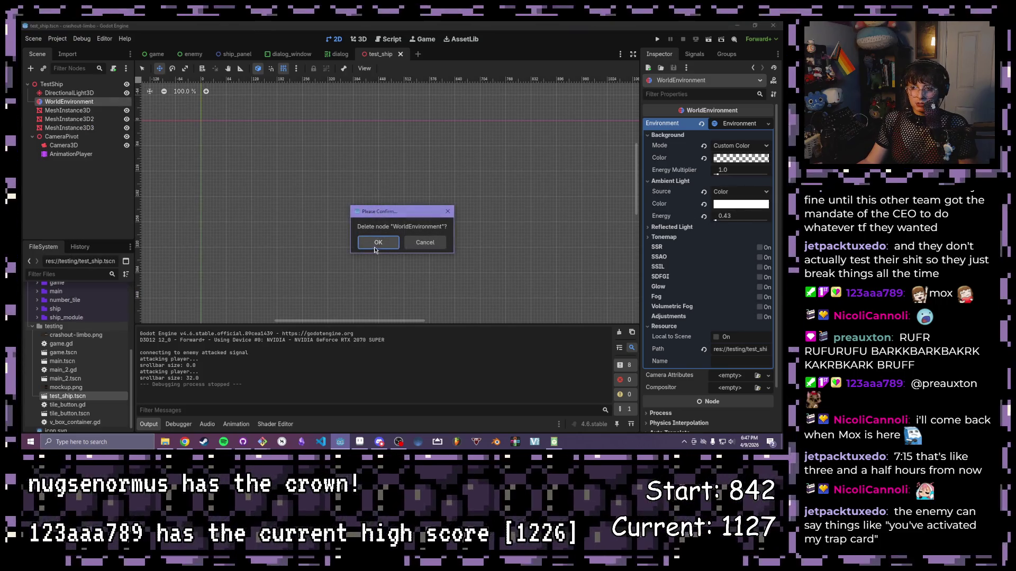
{"action": "left_click", "coordinate": [376, 244]}
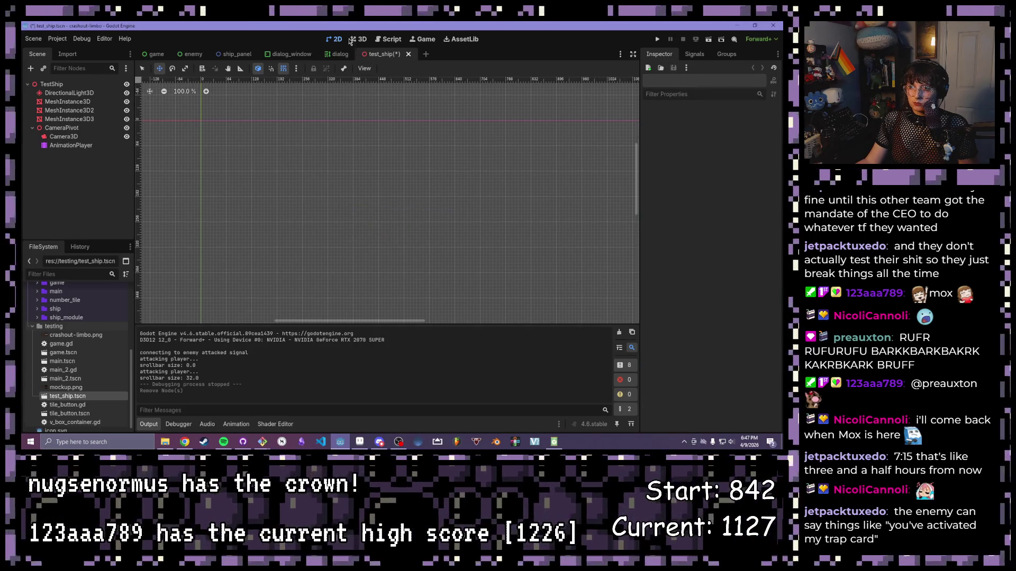
{"action": "left_click", "coordinate": [349, 41]}
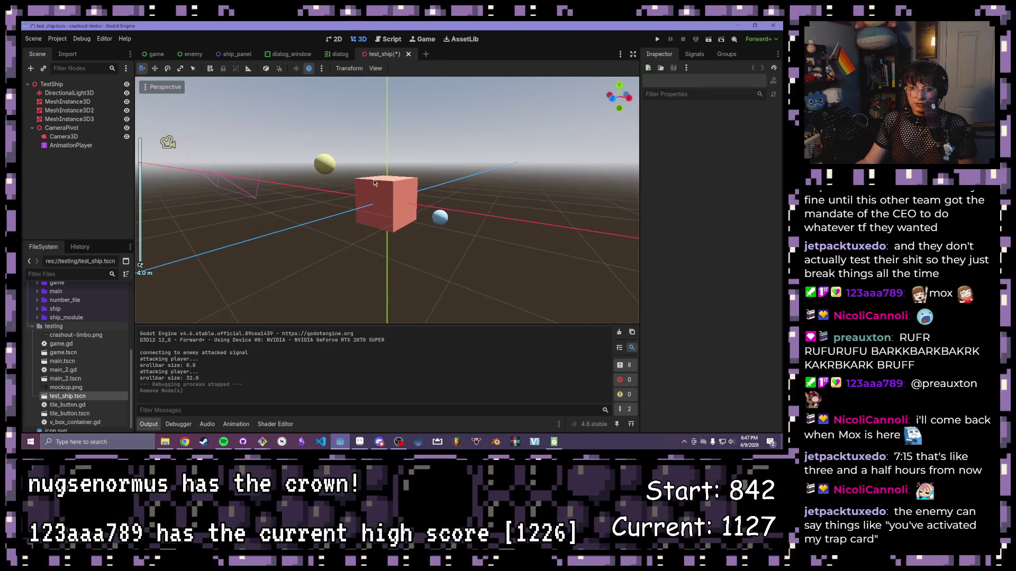
{"action": "scroll", "coordinate": [374, 182], "scroll_direction": "down", "scroll_amount": 3}
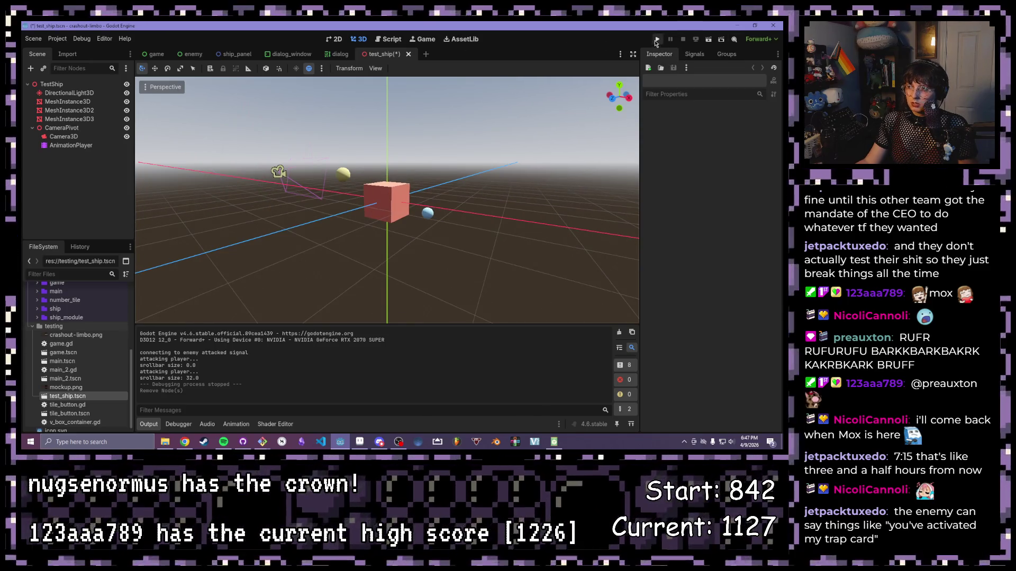
{"action": "left_click", "coordinate": [656, 41]}
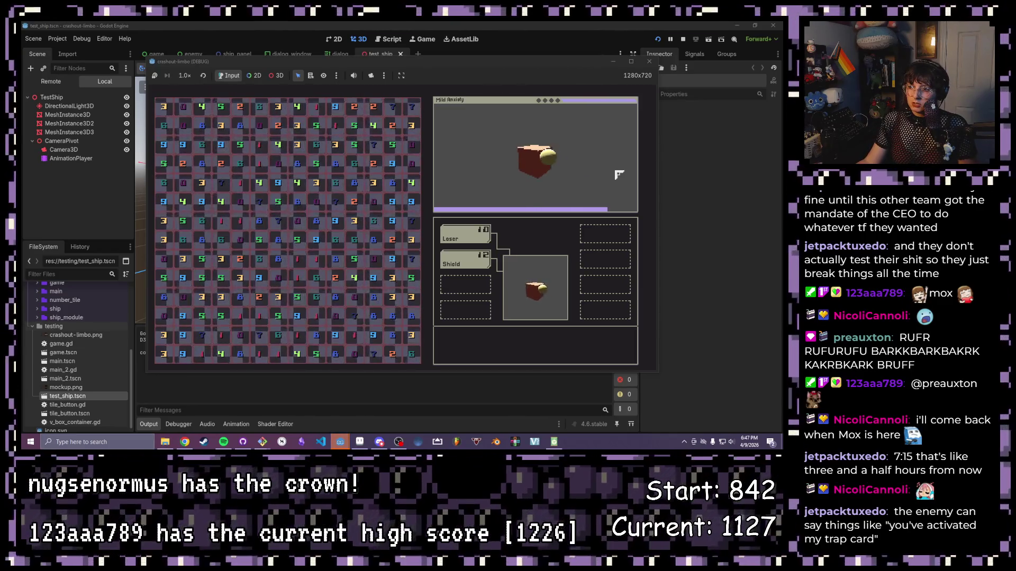
{"action": "left_click", "coordinate": [649, 63]}
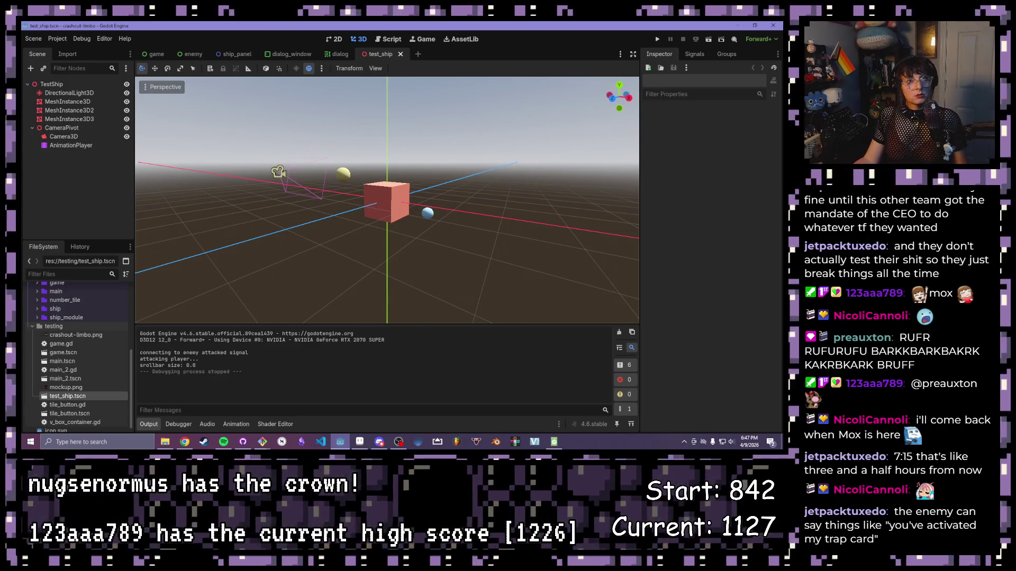
{"action": "key", "text": "alt+Tab"}
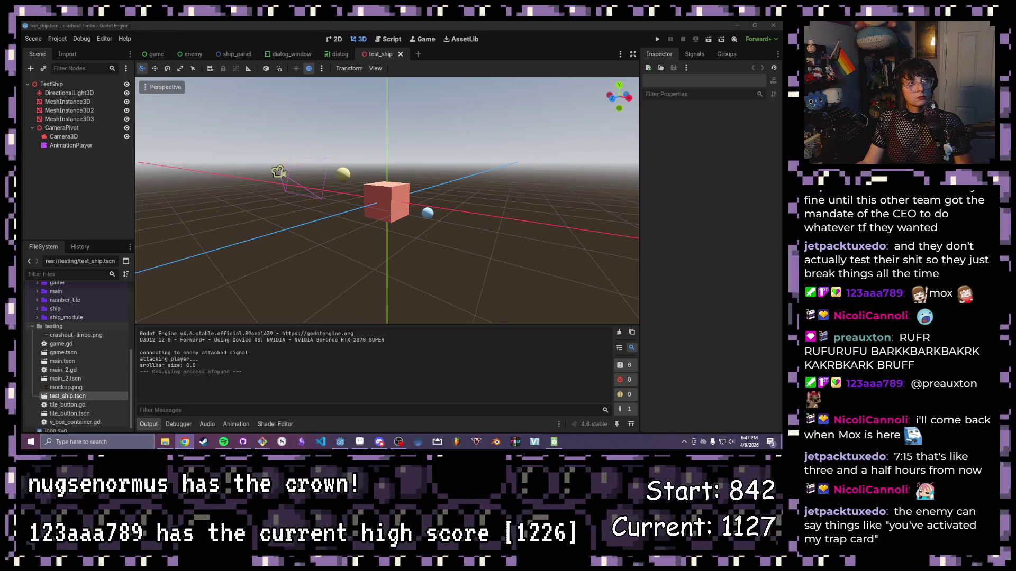
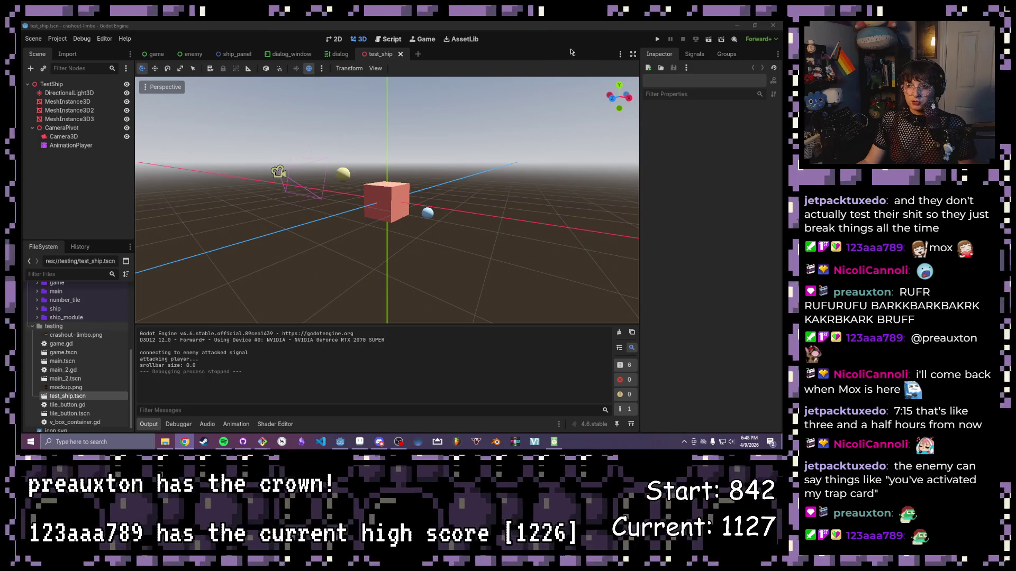
{"action": "left_click", "coordinate": [657, 41]}
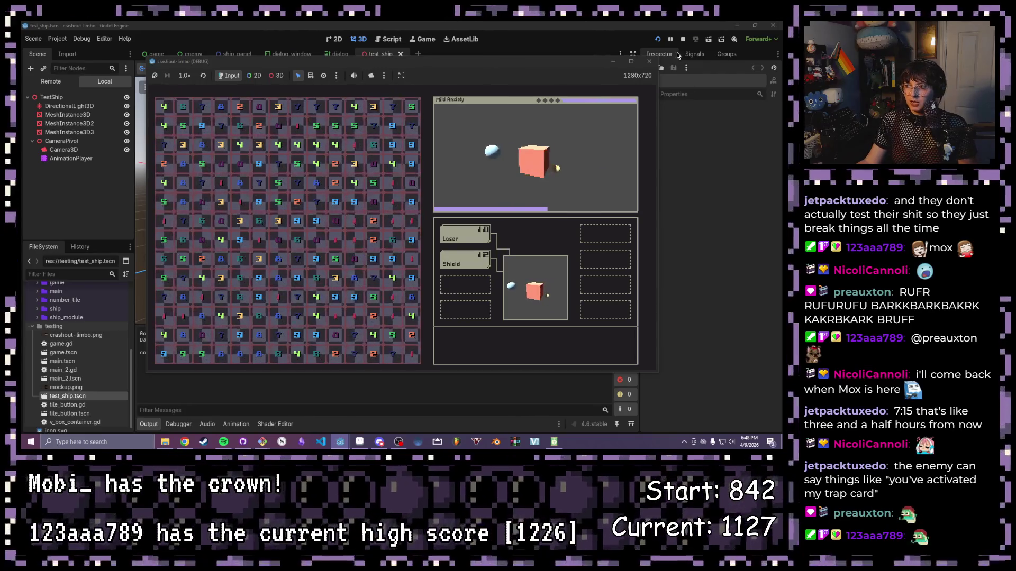
{"action": "left_click", "coordinate": [649, 62]}
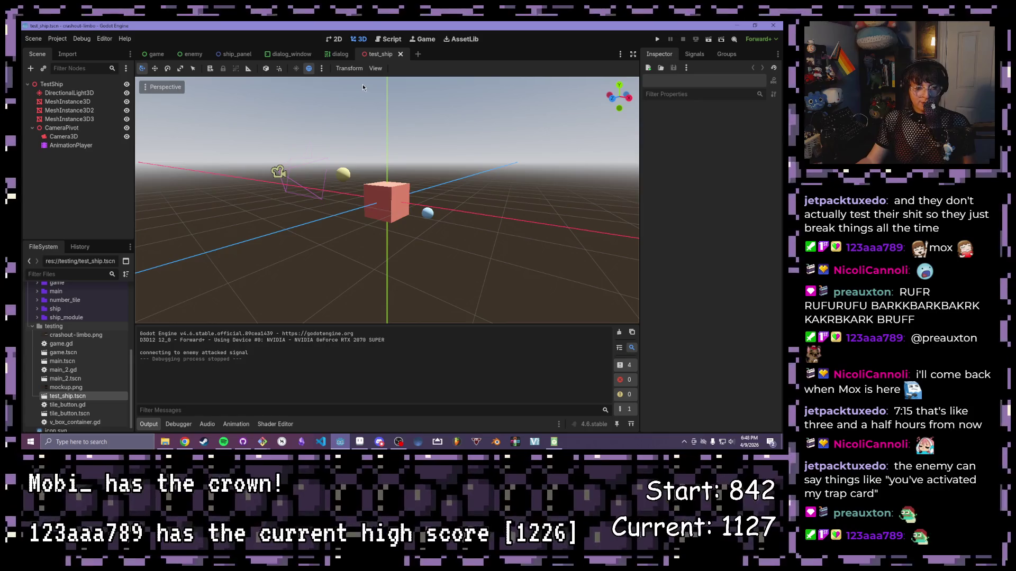